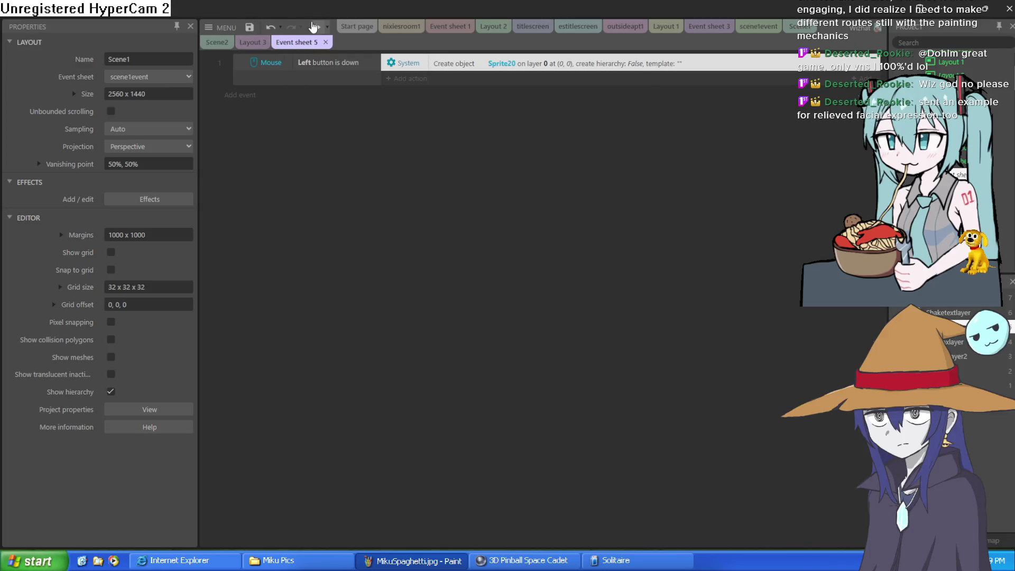
# Step: Preview the game from Layout 3, then drag Sprite20 to 493, -146
pyautogui.click(254, 43)
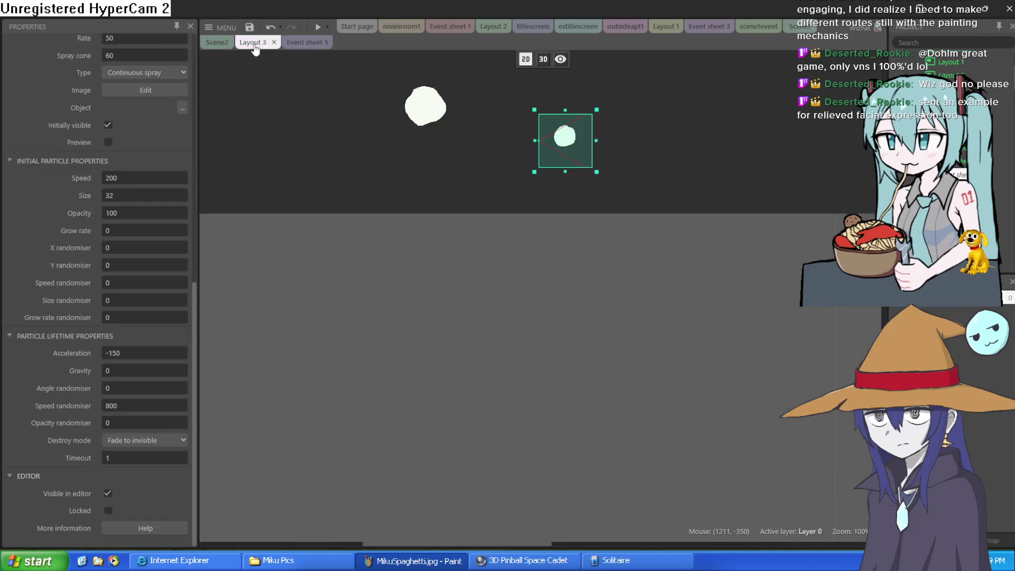
pyautogui.click(312, 27)
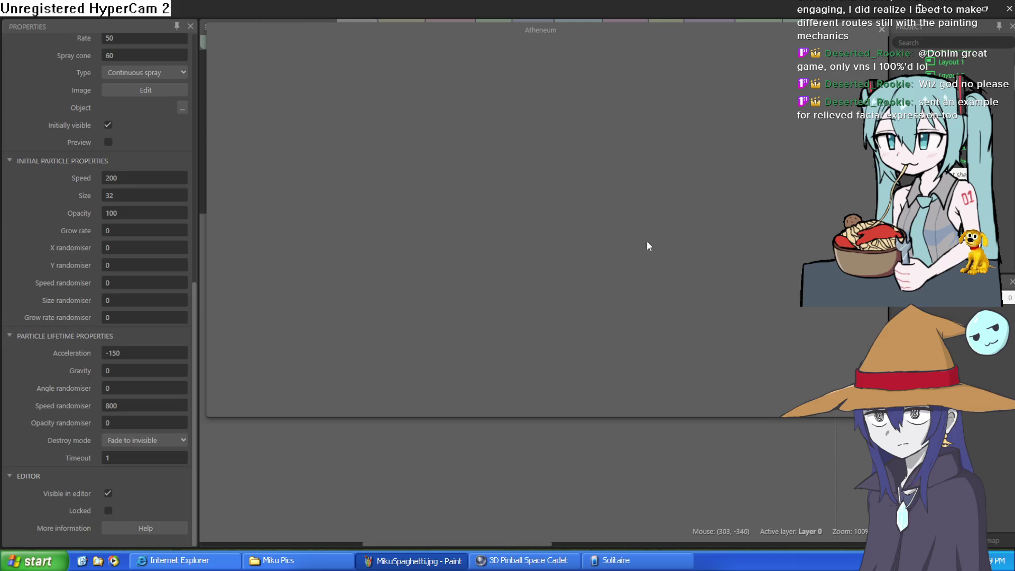
pyautogui.click(882, 29)
pyautogui.click(420, 113)
pyautogui.moveTo(420, 112); pyautogui.dragTo(408, 123)
# Step: Glance at Event sheet 5, then run the Layout 3 preview again and close it
pyautogui.click(300, 44)
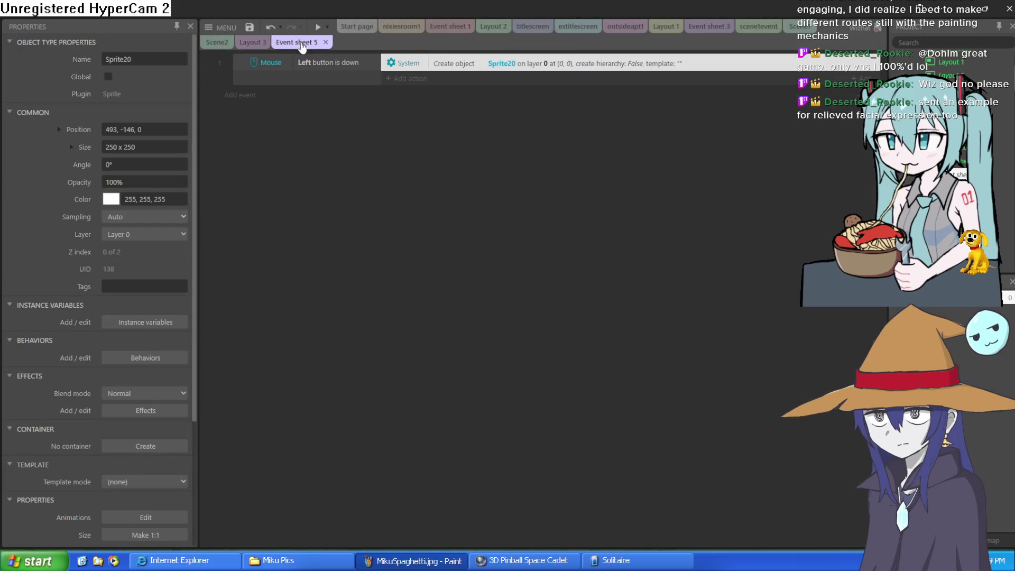
pyautogui.click(258, 44)
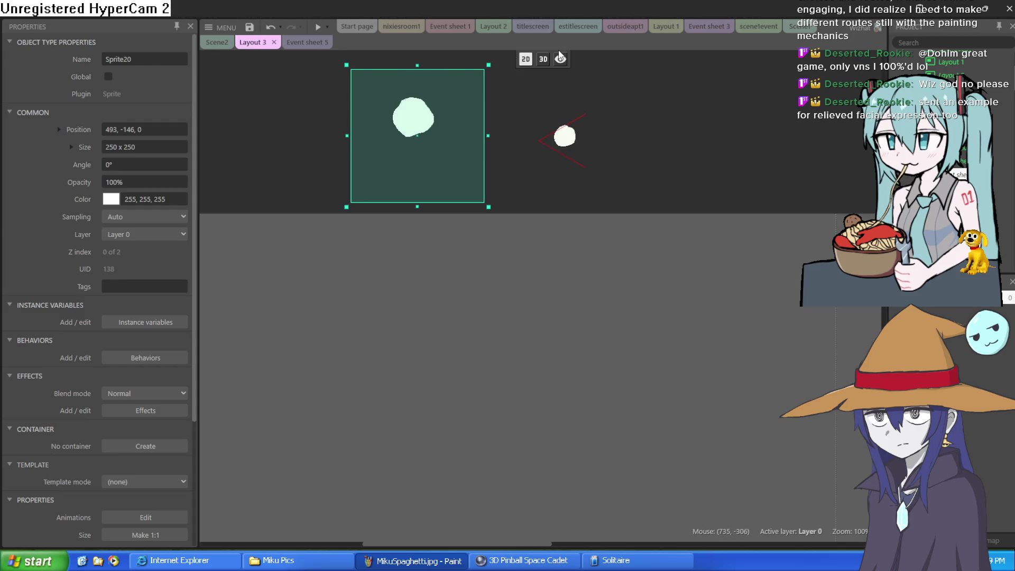
pyautogui.click(318, 29)
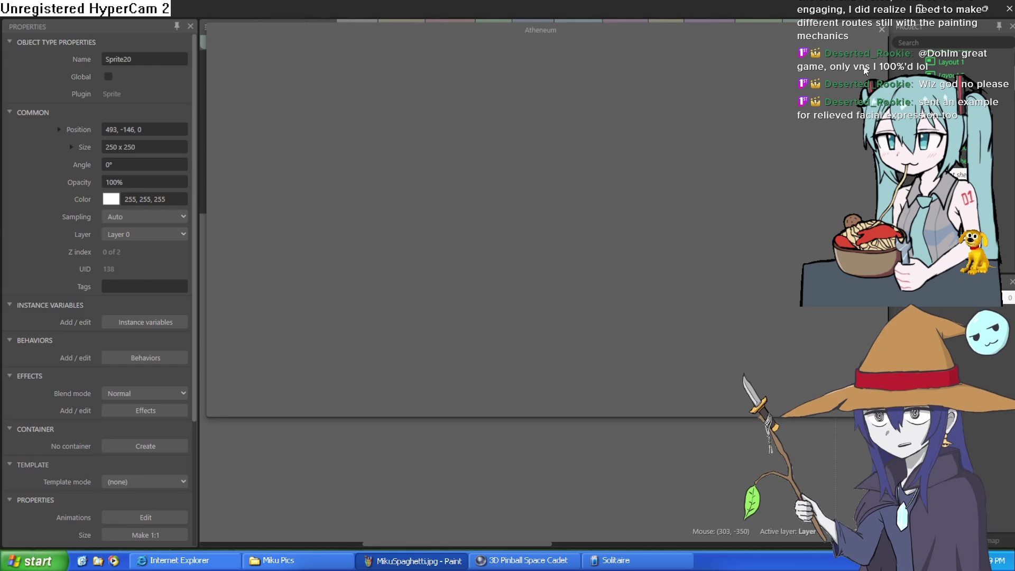
pyautogui.click(881, 30)
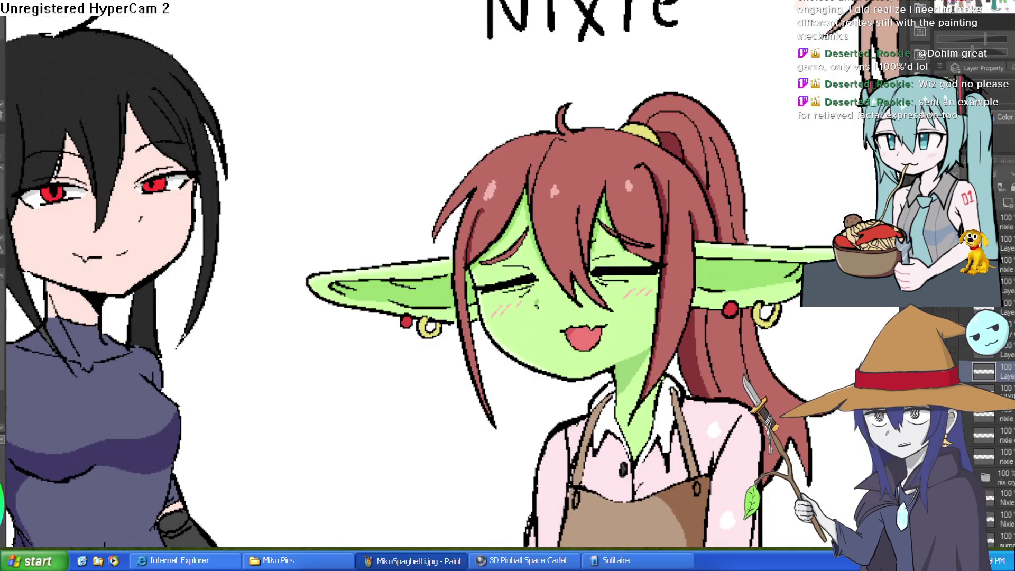
# Step: Pan across the character lineup and zoom in on the goblin girl's face
pyautogui.moveTo(799, 181)
pyautogui.mouseDown()
pyautogui.moveTo(748, 159)
pyautogui.moveTo(673, 181)
pyautogui.mouseUp()
pyautogui.scroll(3, 673, 181)
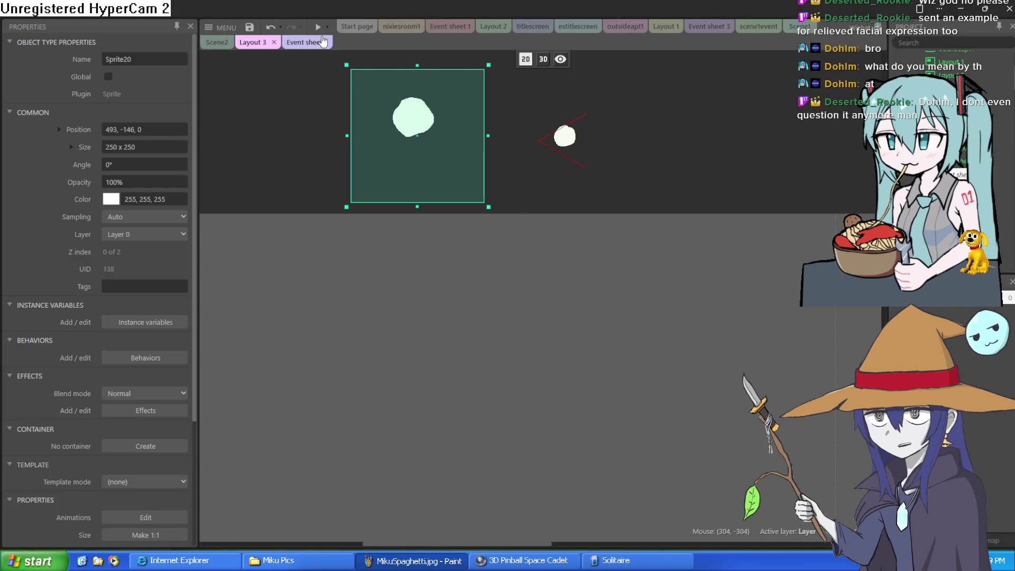
# Step: Test-run the game, then re-pick Sprite20 as the Create object action's object in Event sheet 5
pyautogui.click(317, 26)
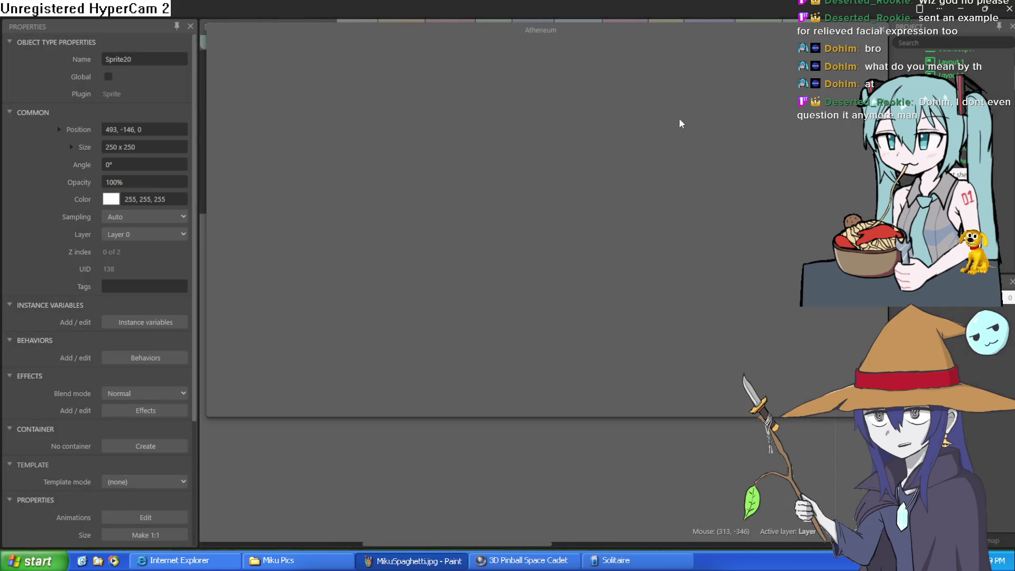
pyautogui.click(891, 28)
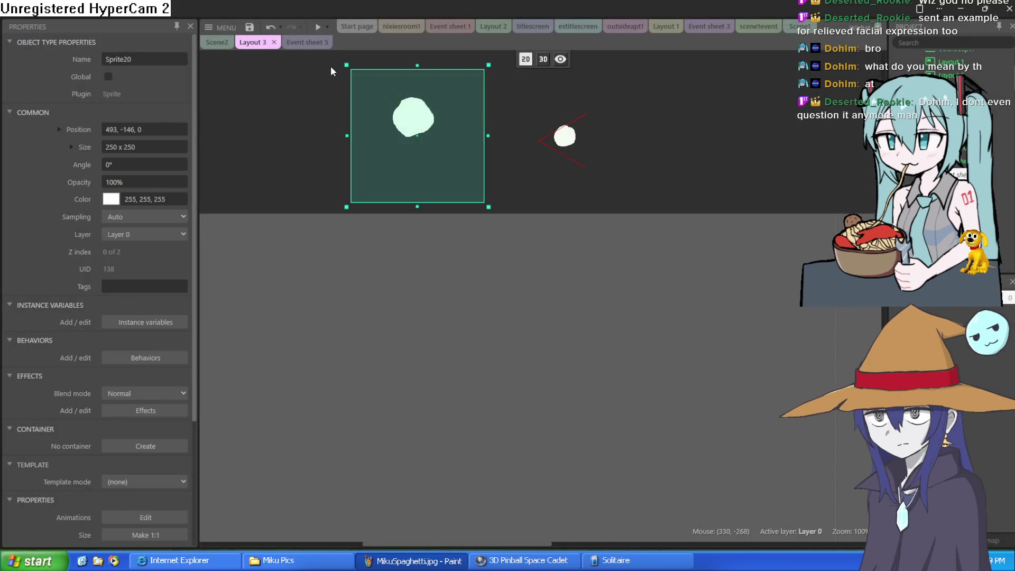
pyautogui.click(316, 45)
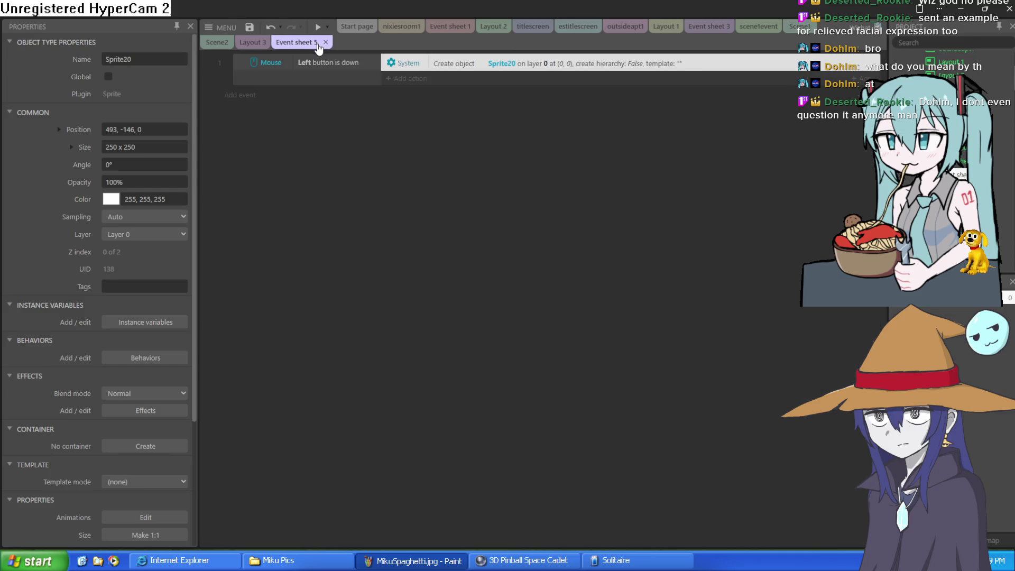
pyautogui.doubleClick(497, 65)
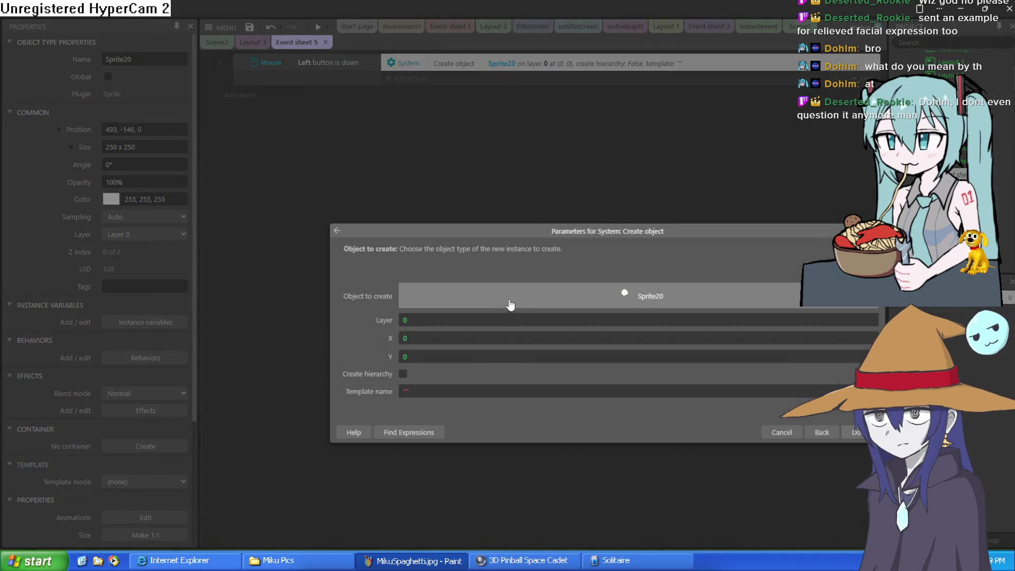
pyautogui.click(548, 290)
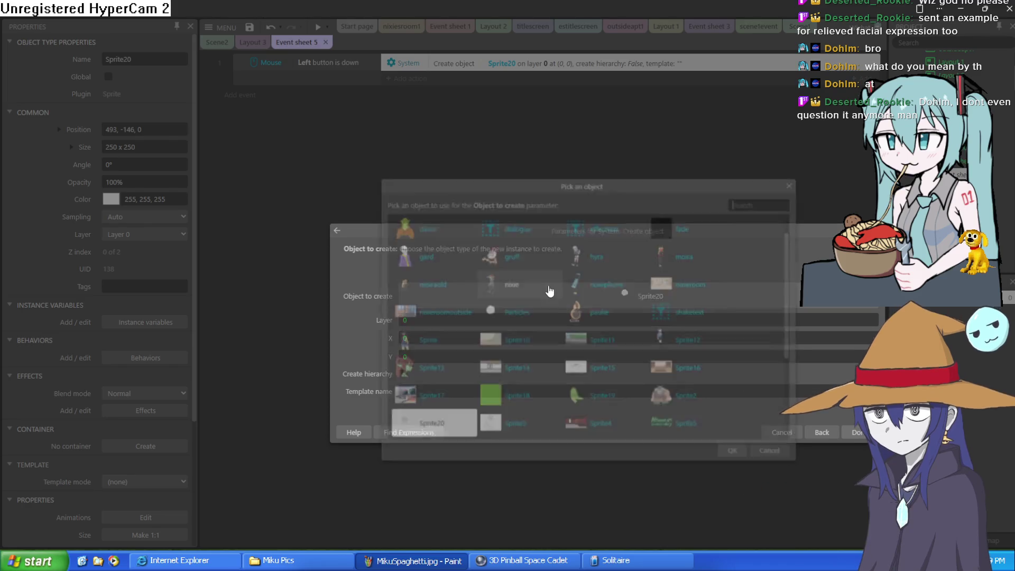
pyautogui.scroll(-5, 521, 359)
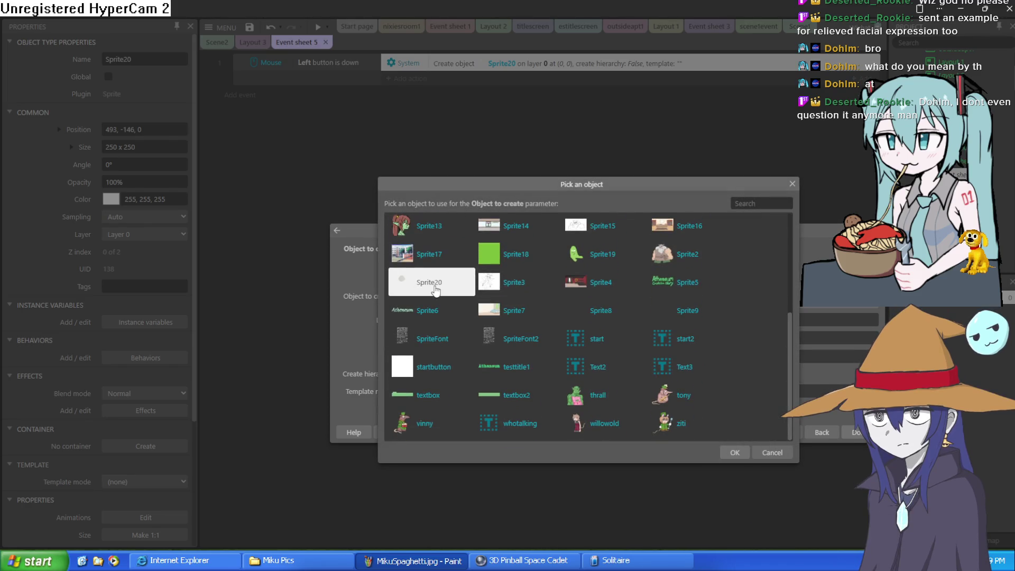
pyautogui.click(435, 288)
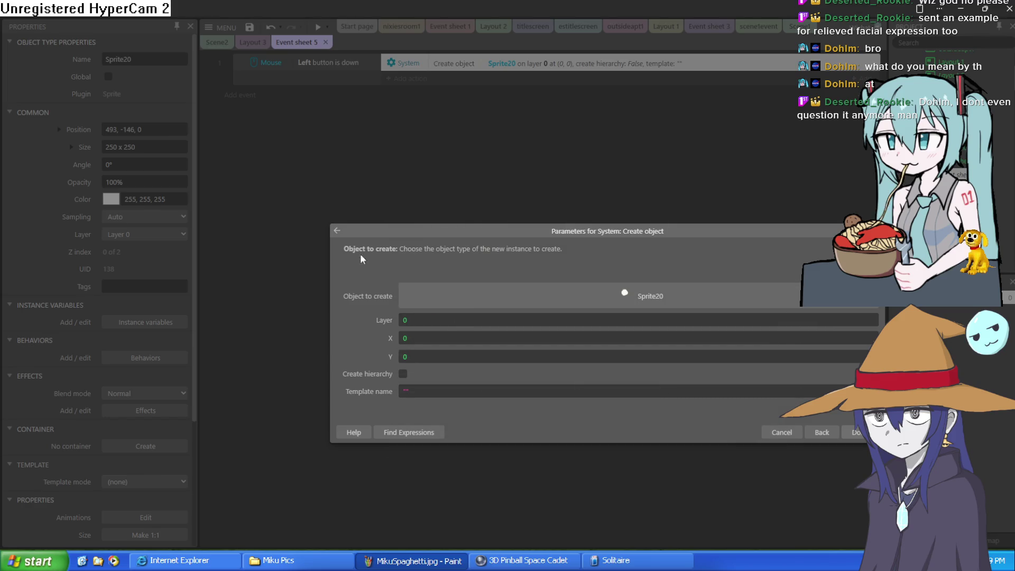
pyautogui.click(851, 434)
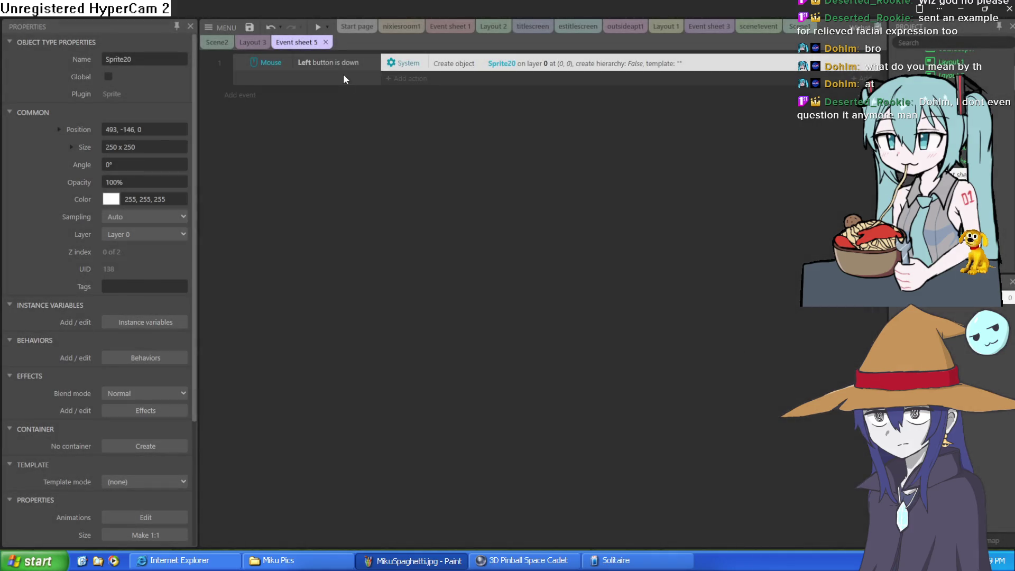
# Step: Try changing the mouse condition to On click, but keep 'Left button is down'
pyautogui.doubleClick(344, 67)
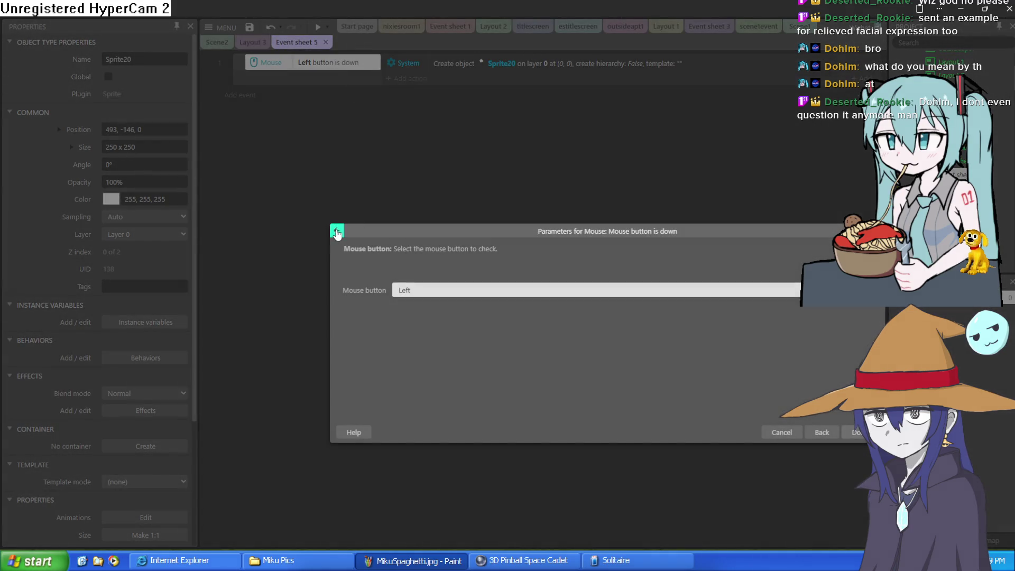
pyautogui.click(337, 232)
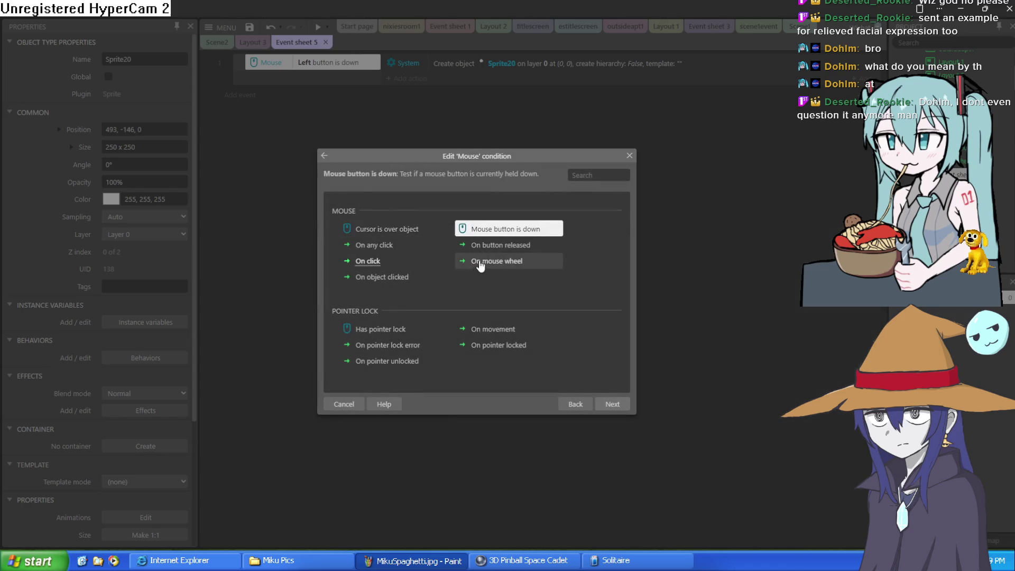
pyautogui.doubleClick(391, 262)
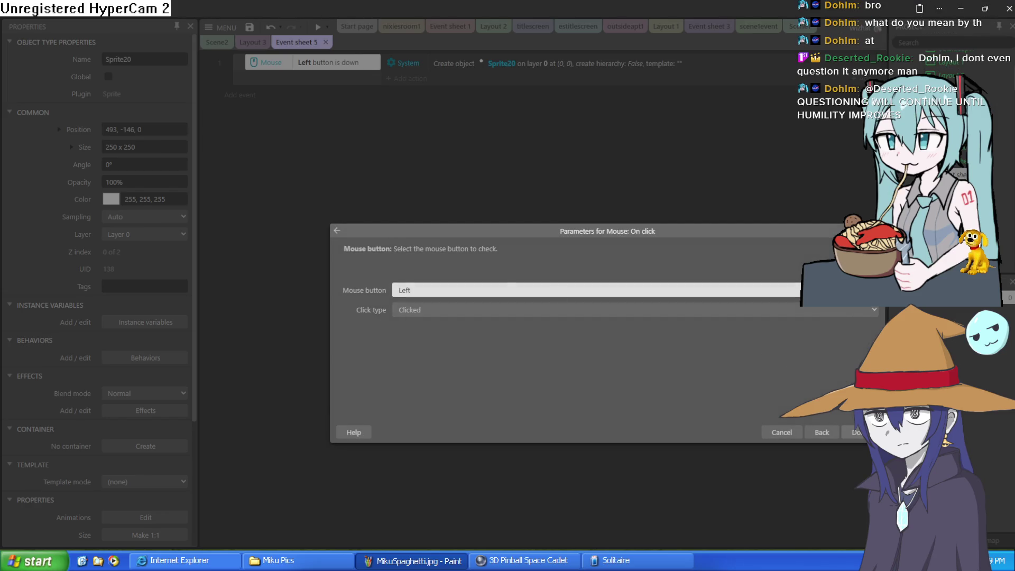
pyautogui.press('Escape')
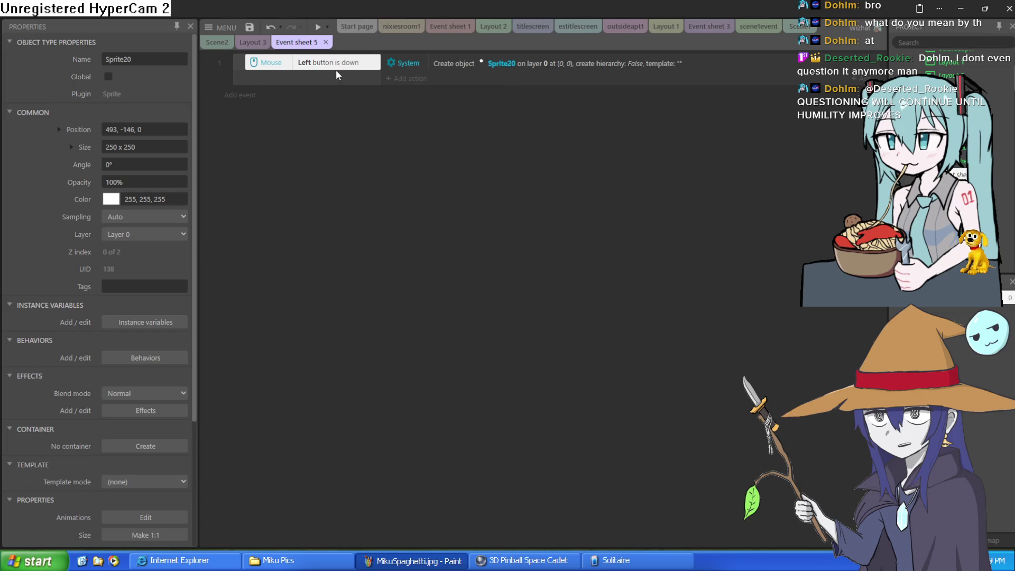
pyautogui.doubleClick(335, 62)
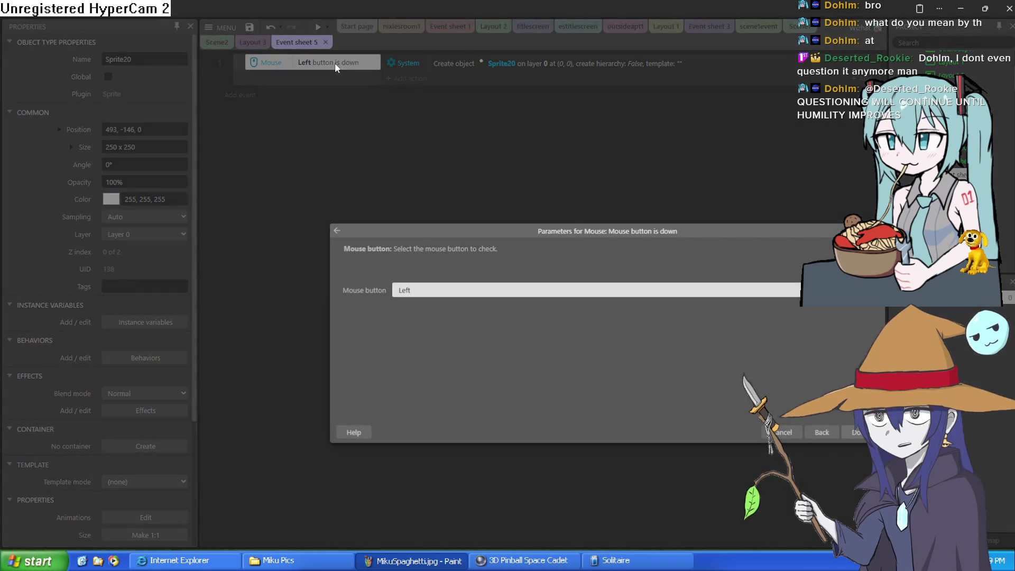
pyautogui.click(336, 230)
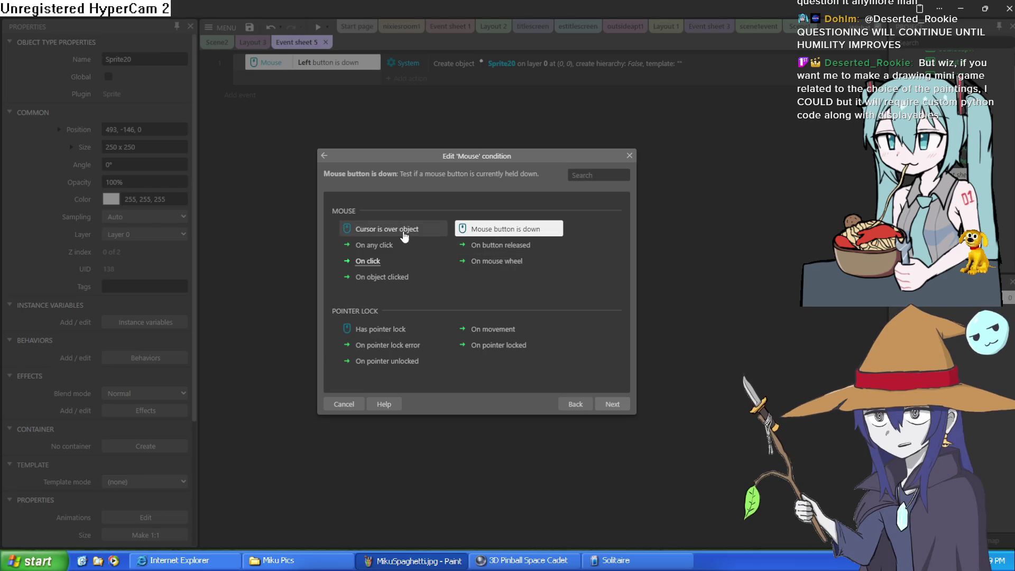
pyautogui.doubleClick(512, 230)
pyautogui.click(856, 432)
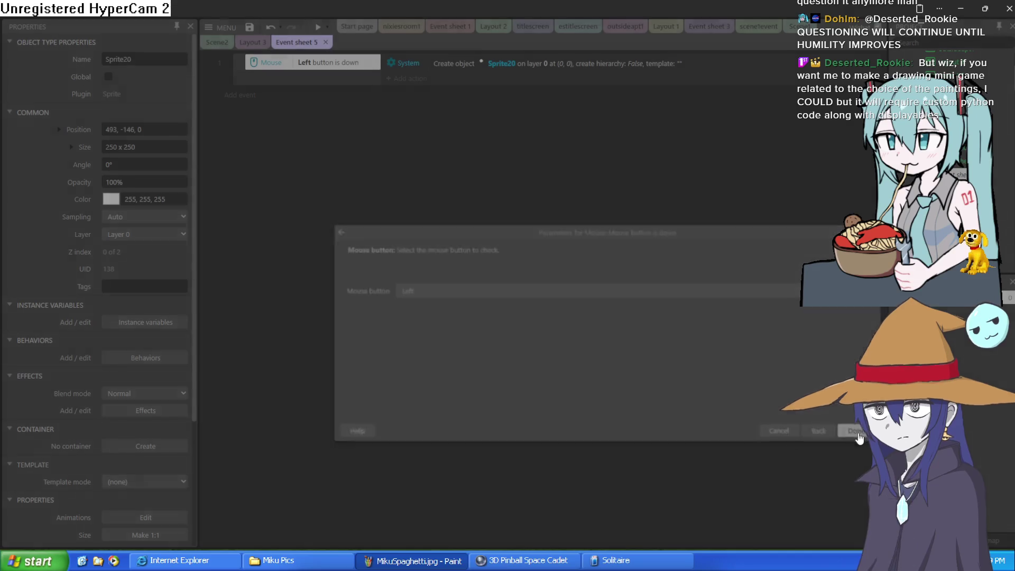
# Step: Set the Create object action's position to X = Mouse.X and Y = Mouse.Y
pyautogui.doubleClick(489, 57)
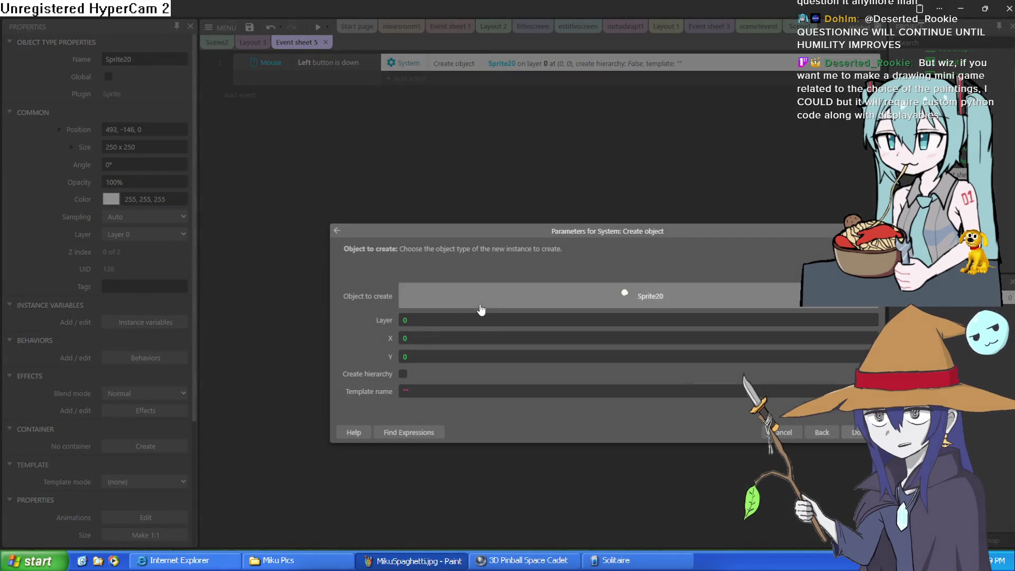
pyautogui.click(439, 338)
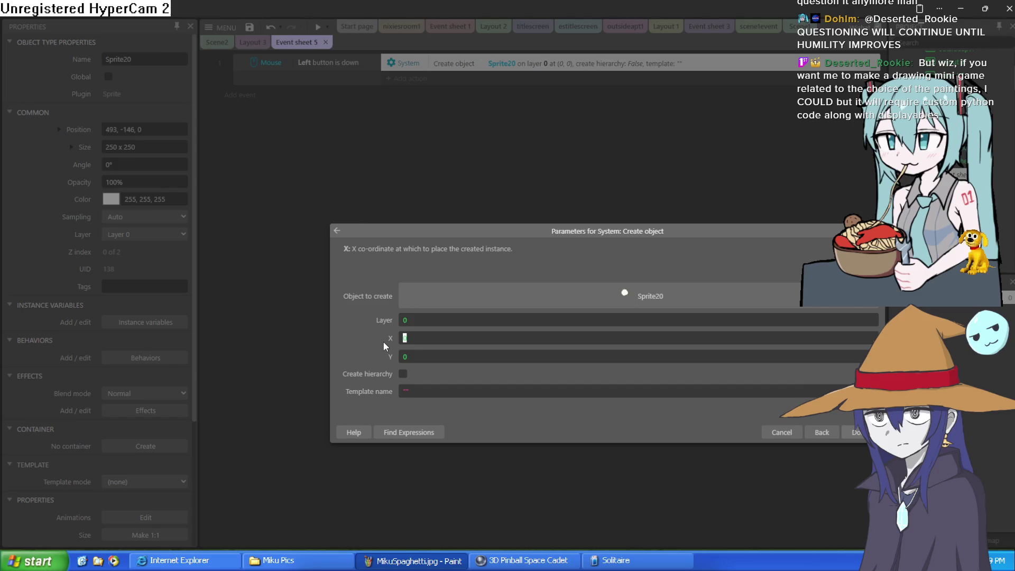
pyautogui.write('mo')
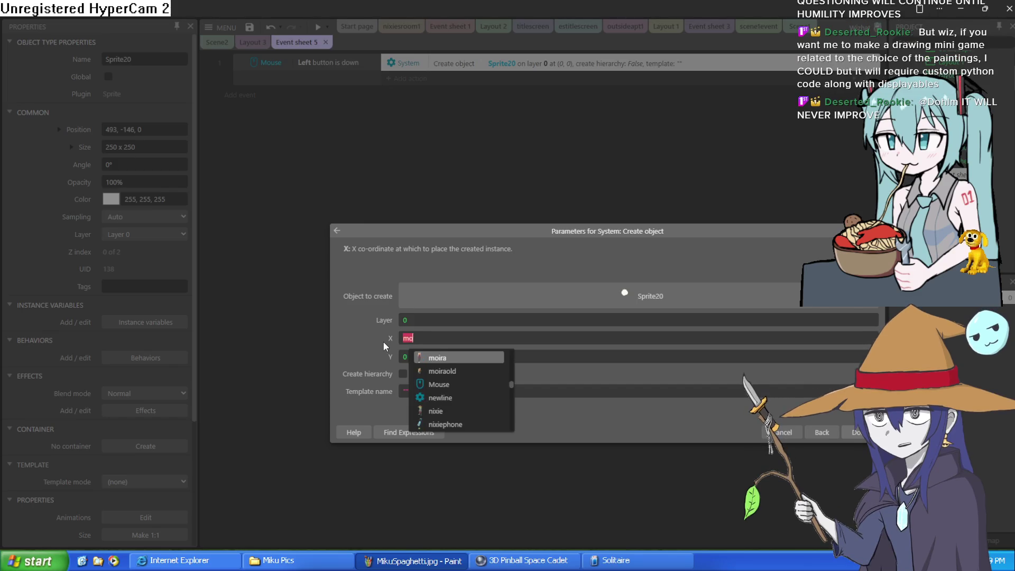
pyautogui.write('u')
pyautogui.press('Return')
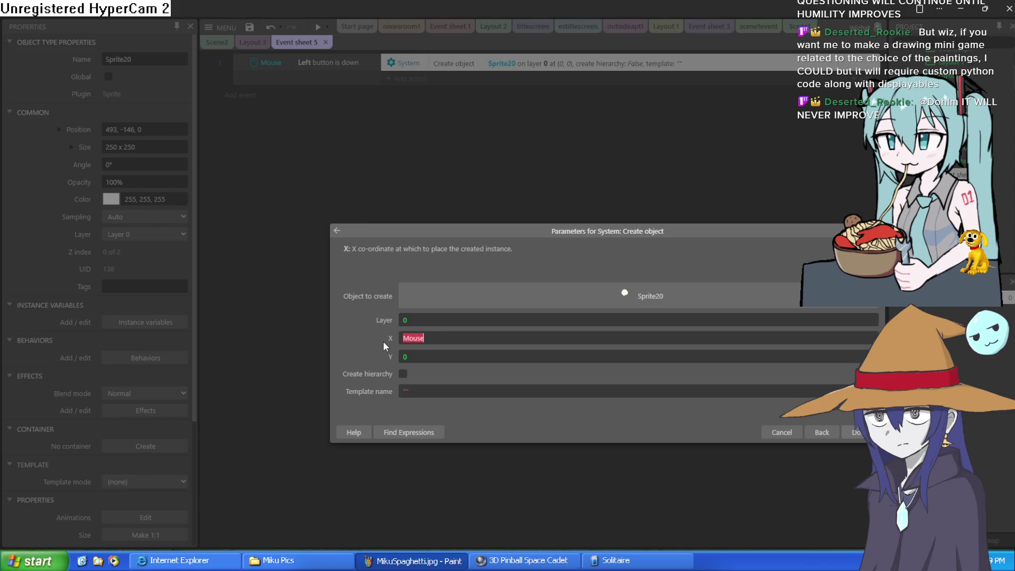
pyautogui.write('.X')
pyautogui.press('Return')
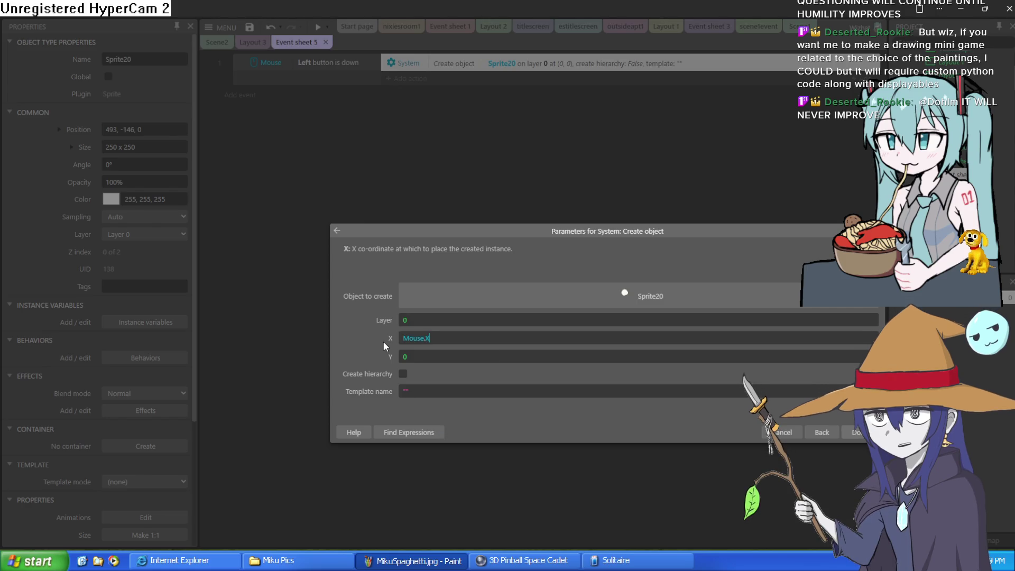
pyautogui.press('Tab')
pyautogui.write('mous')
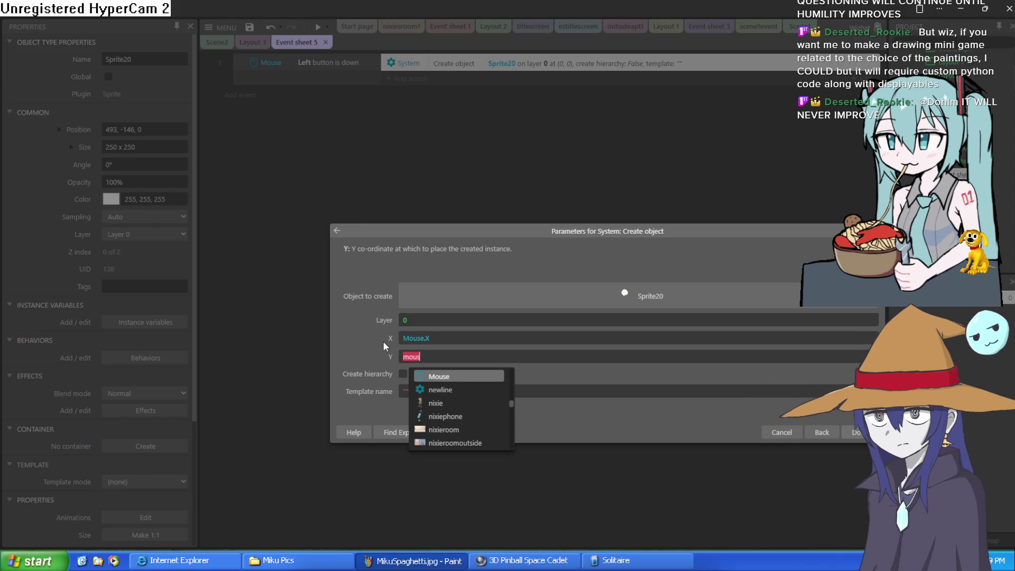
pyautogui.press('Return')
pyautogui.write('.Y')
pyautogui.press('Return')
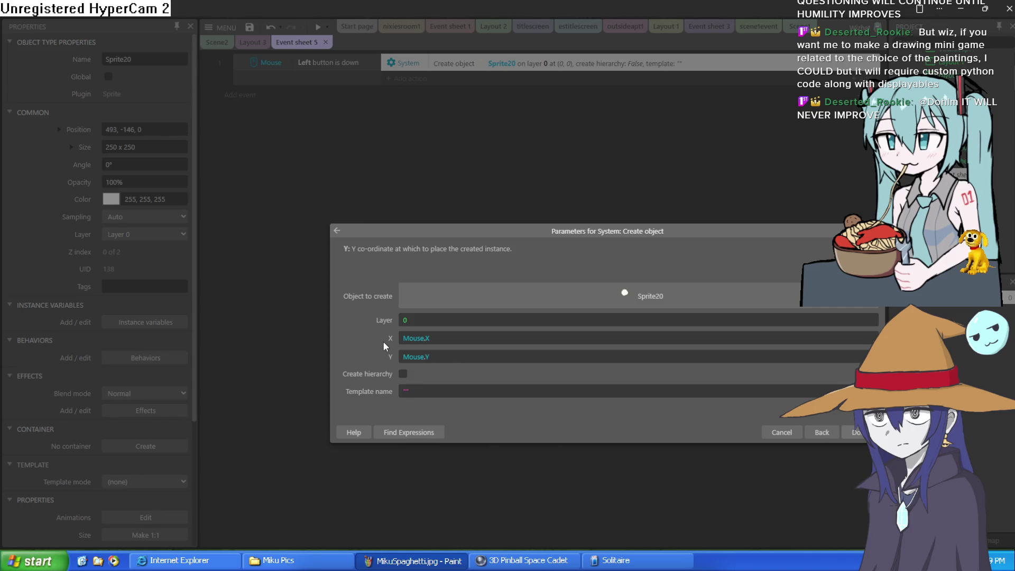
pyautogui.press('Return')
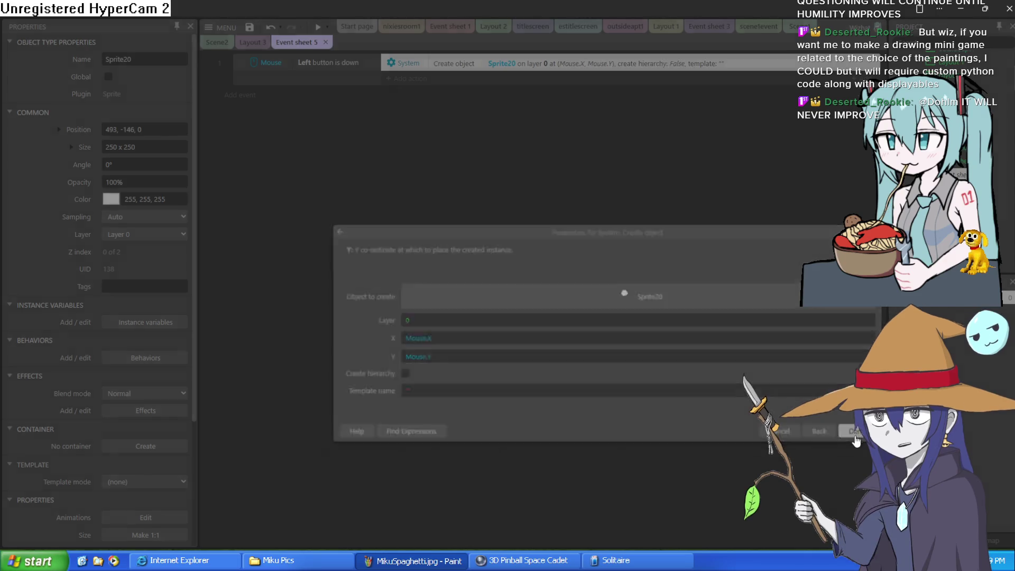
# Step: Test by painting a white squiggle in the preview, then return to Layout 3
pyautogui.click(318, 26)
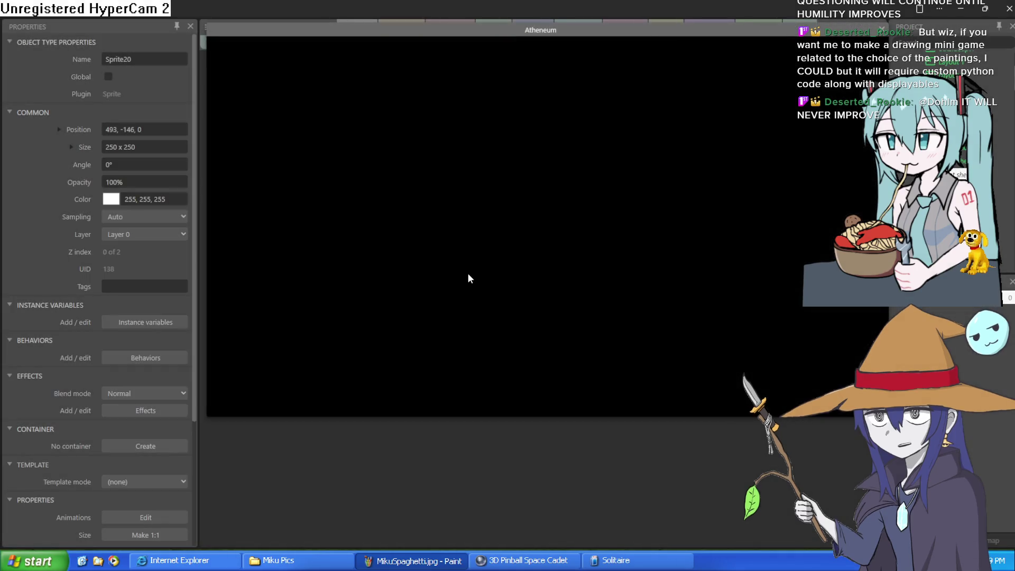
pyautogui.click(533, 121)
pyautogui.moveTo(532, 121)
pyautogui.mouseDown()
pyautogui.moveTo(384, 312)
pyautogui.moveTo(638, 211)
pyautogui.moveTo(725, 248)
pyautogui.moveTo(790, 115)
pyautogui.moveTo(798, 275)
pyautogui.moveTo(664, 381)
pyautogui.moveTo(603, 385)
pyautogui.mouseUp()
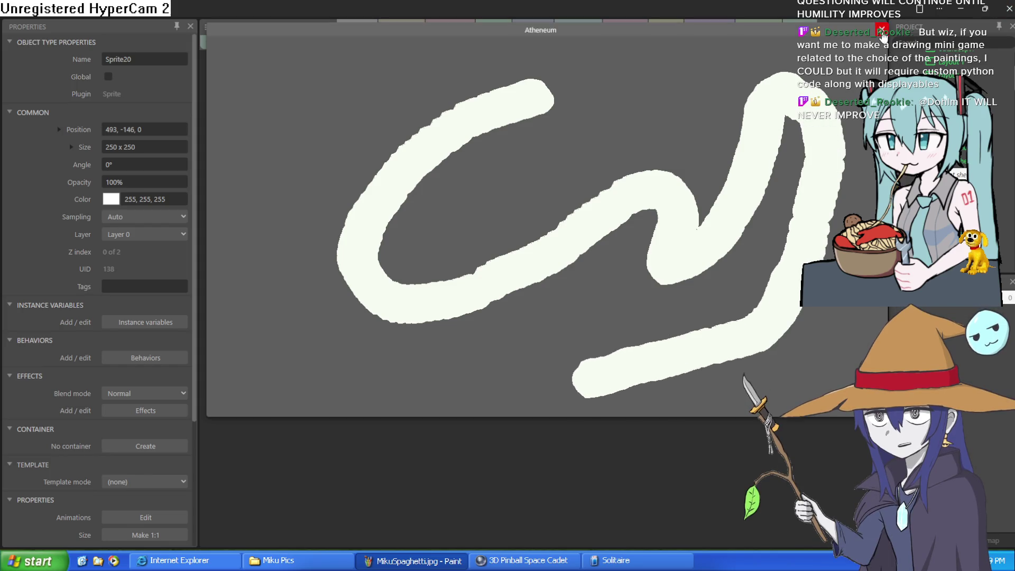
pyautogui.click(883, 29)
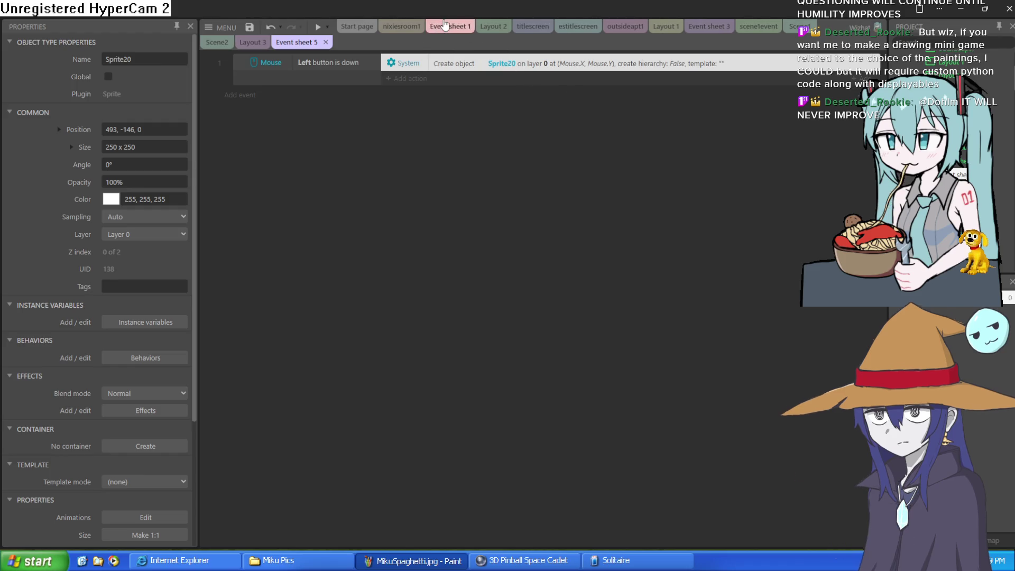
pyautogui.click(253, 42)
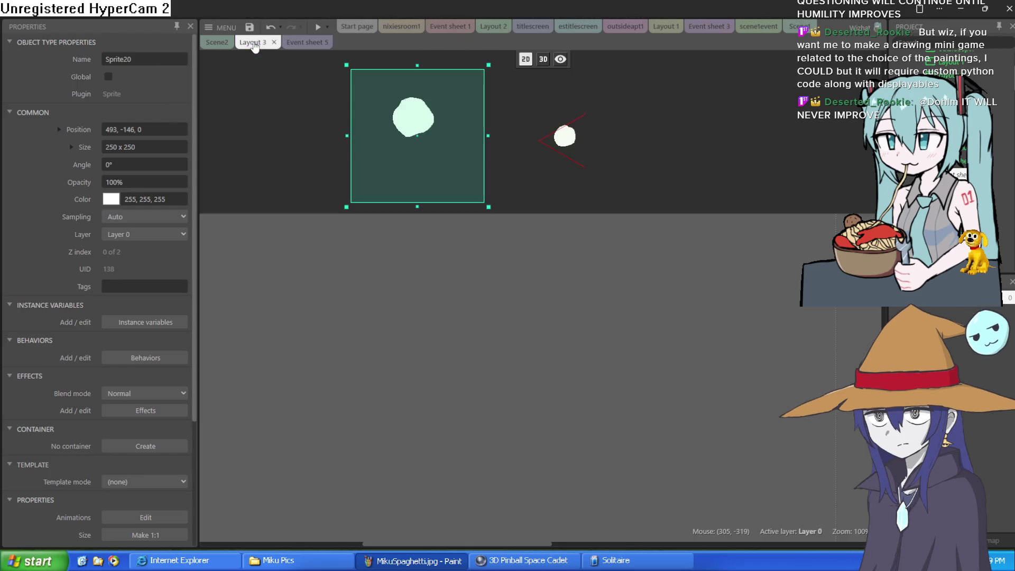
# Step: Erase the Sprite20 blob's edges and crop it to a 29 x 39 dot, then preview with F5
pyautogui.doubleClick(402, 130)
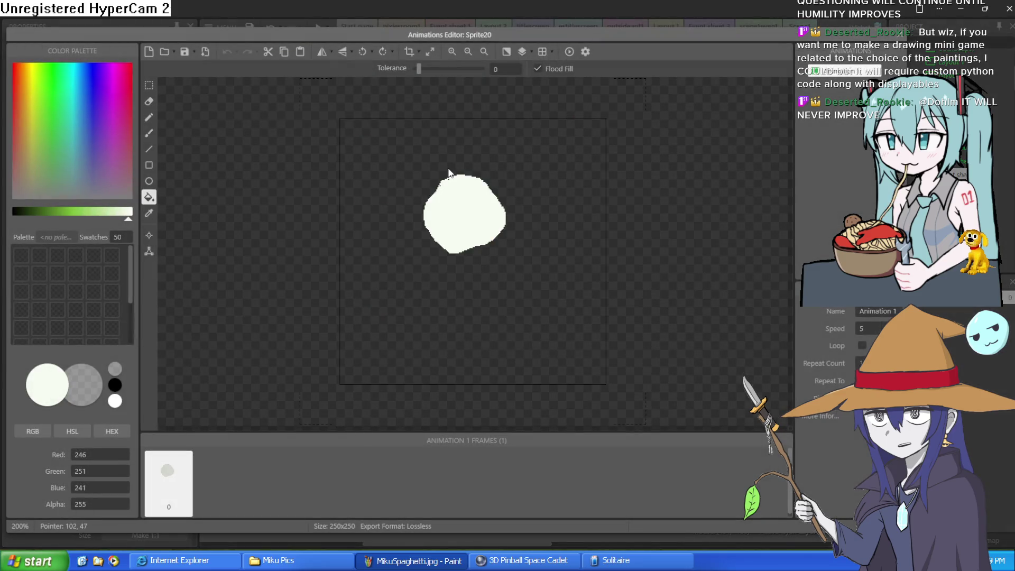
pyautogui.click(149, 101)
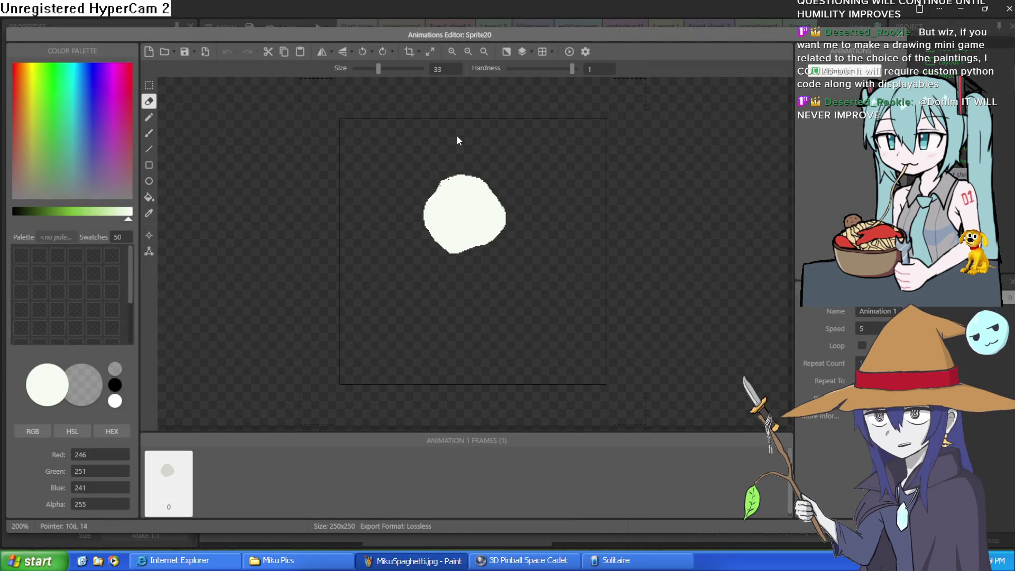
pyautogui.moveTo(448, 166)
pyautogui.mouseDown()
pyautogui.moveTo(496, 195)
pyautogui.moveTo(473, 245)
pyautogui.moveTo(427, 231)
pyautogui.moveTo(425, 205)
pyautogui.moveTo(461, 176)
pyautogui.mouseUp()
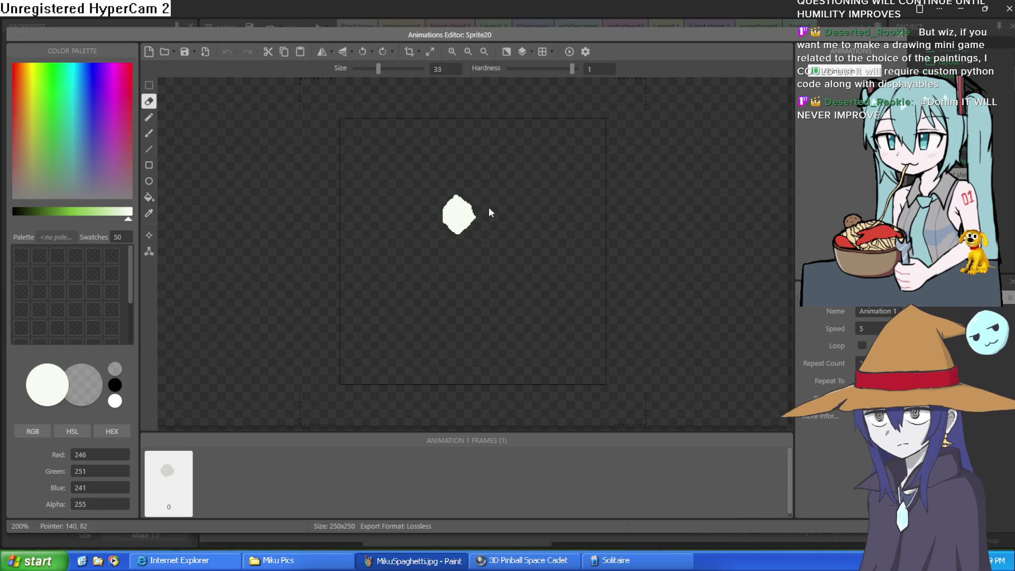
pyautogui.click(410, 51)
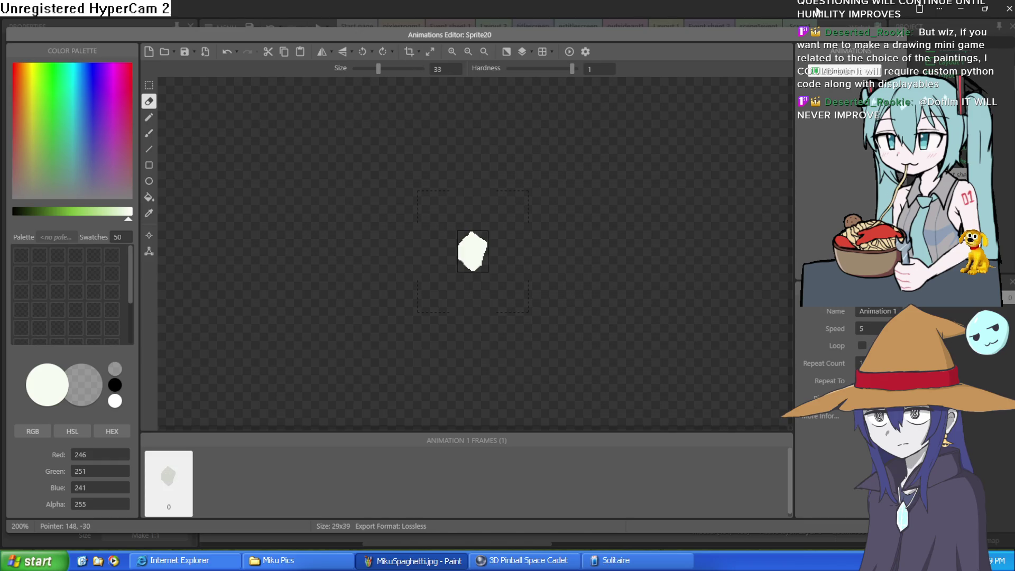
pyautogui.click(893, 33)
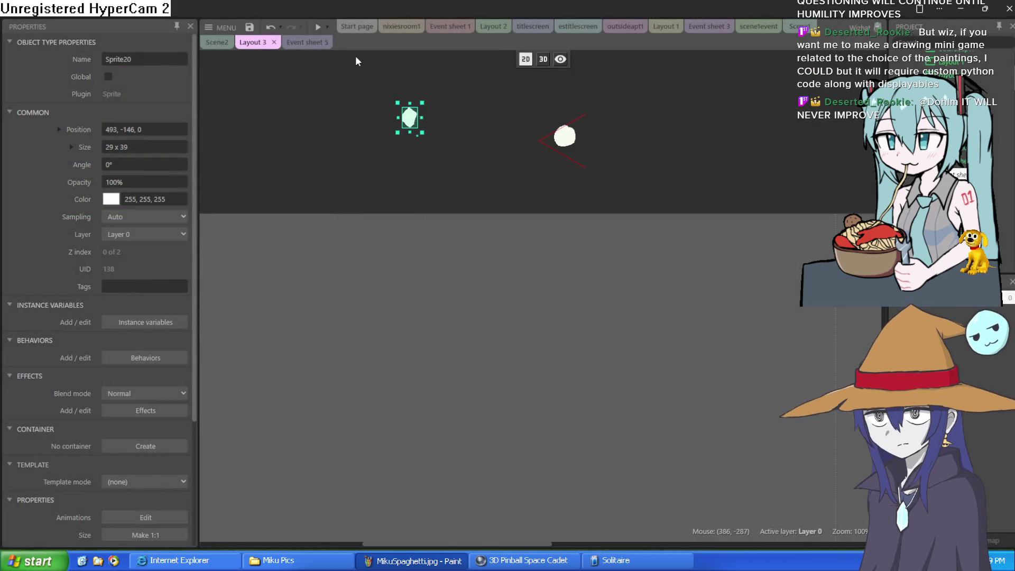
pyautogui.press('F5')
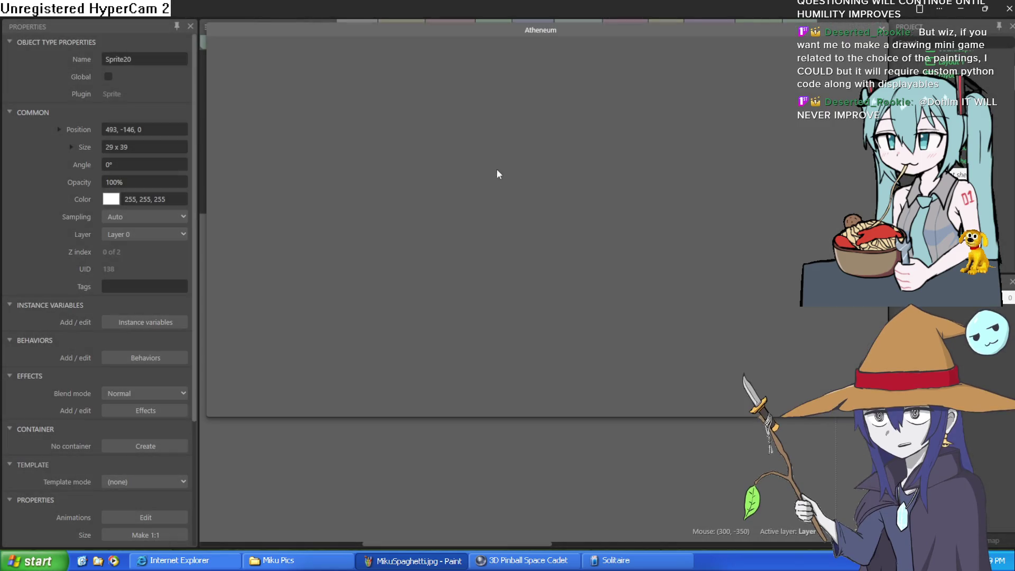
# Step: Paint a white C-shaped stroke, then a rising stroke curving right in a fresh preview
pyautogui.moveTo(587, 82)
pyautogui.mouseDown()
pyautogui.moveTo(522, 95)
pyautogui.moveTo(459, 151)
pyautogui.moveTo(554, 133)
pyautogui.moveTo(709, 172)
pyautogui.moveTo(608, 255)
pyautogui.moveTo(429, 274)
pyautogui.moveTo(407, 320)
pyautogui.mouseUp()
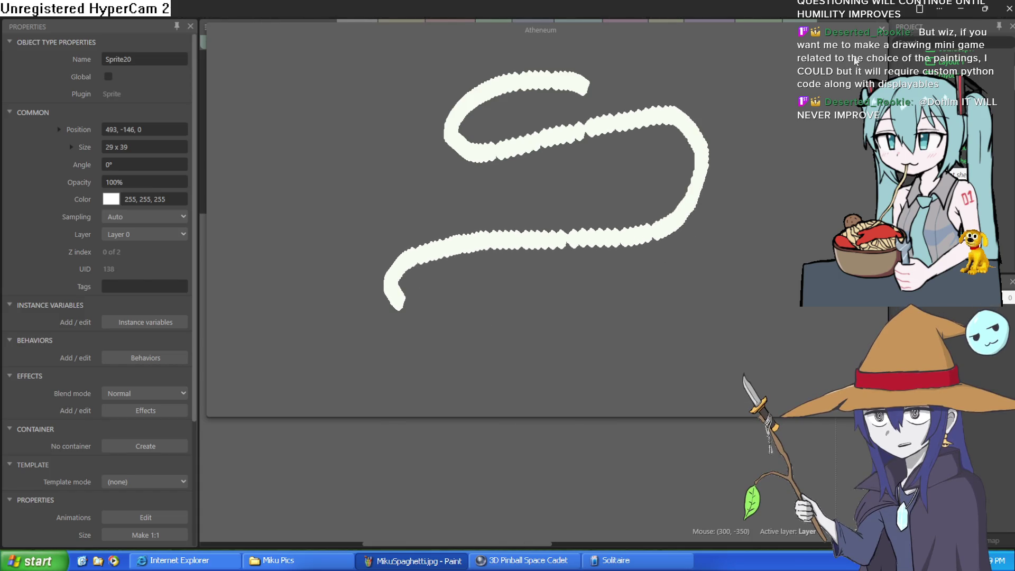
pyautogui.hotkey('alt', 'F4')
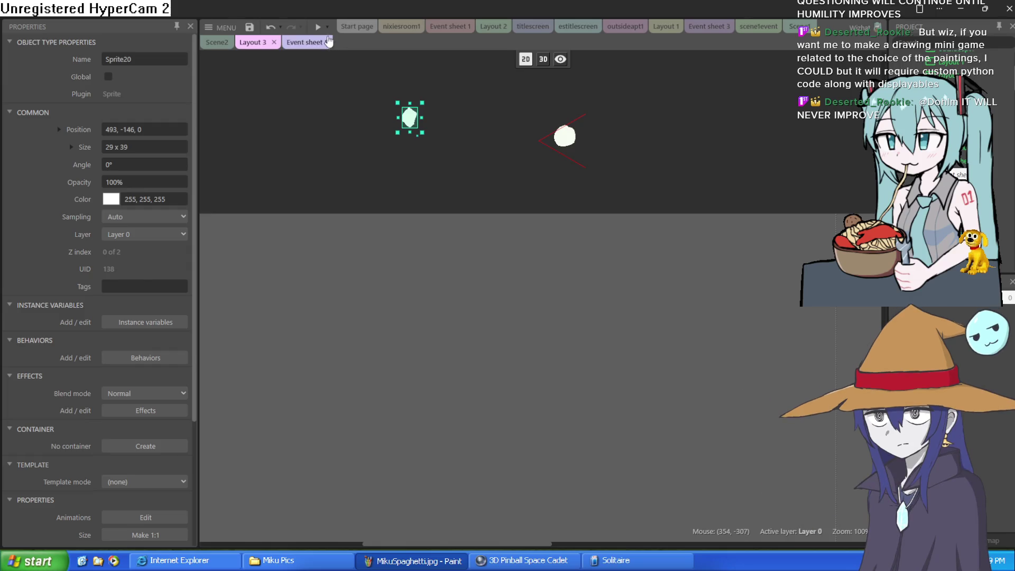
pyautogui.click(318, 27)
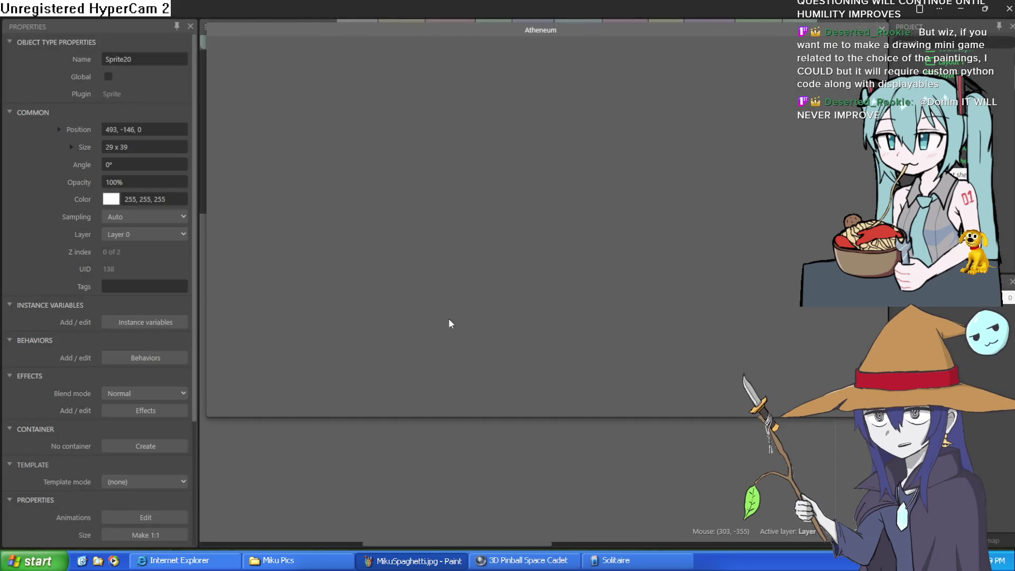
pyautogui.moveTo(412, 393); pyautogui.dragTo(434, 254)
pyautogui.moveTo(448, 198)
pyautogui.mouseDown()
pyautogui.moveTo(501, 129)
pyautogui.moveTo(600, 125)
pyautogui.mouseUp()
pyautogui.moveTo(647, 173); pyautogui.dragTo(662, 176)
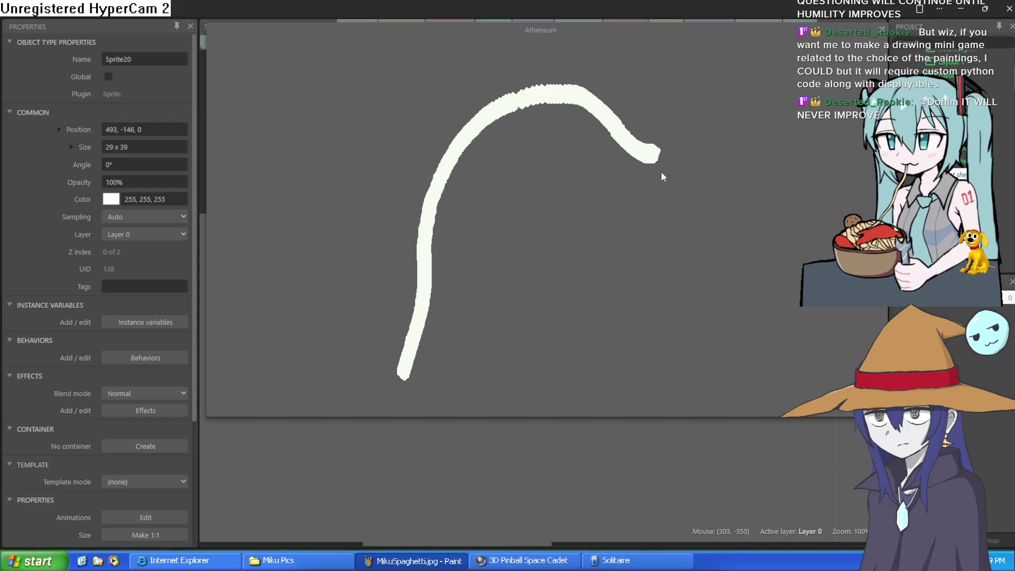
pyautogui.click(882, 27)
# Step: Close the C into an oval fish body with an eye, tail, blob and strokes below
pyautogui.click(317, 27)
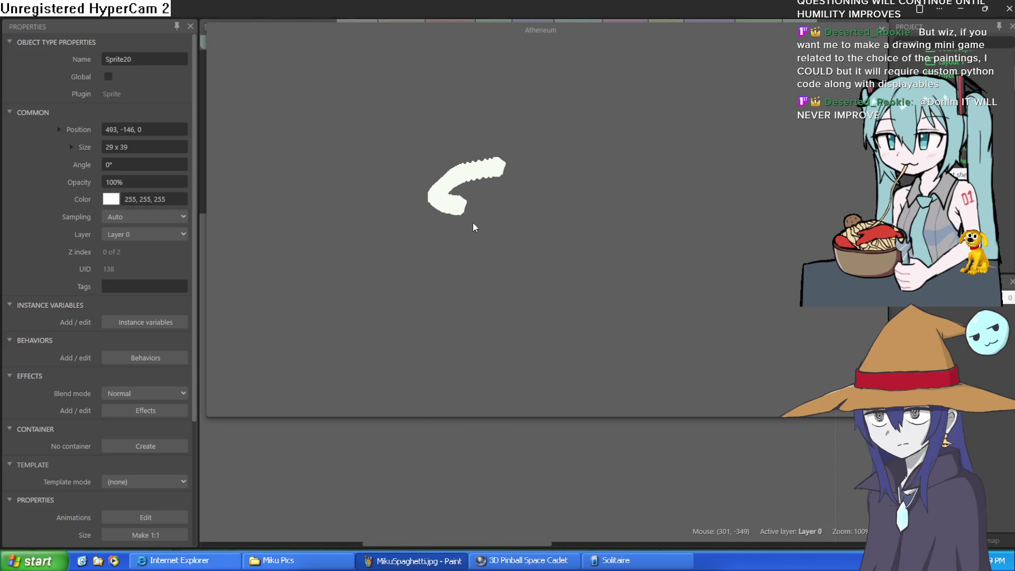
pyautogui.moveTo(535, 212)
pyautogui.mouseDown()
pyautogui.moveTo(521, 193)
pyautogui.moveTo(494, 199)
pyautogui.moveTo(654, 144)
pyautogui.moveTo(626, 248)
pyautogui.moveTo(544, 206)
pyautogui.moveTo(537, 191)
pyautogui.mouseUp()
pyautogui.moveTo(630, 157); pyautogui.dragTo(651, 197)
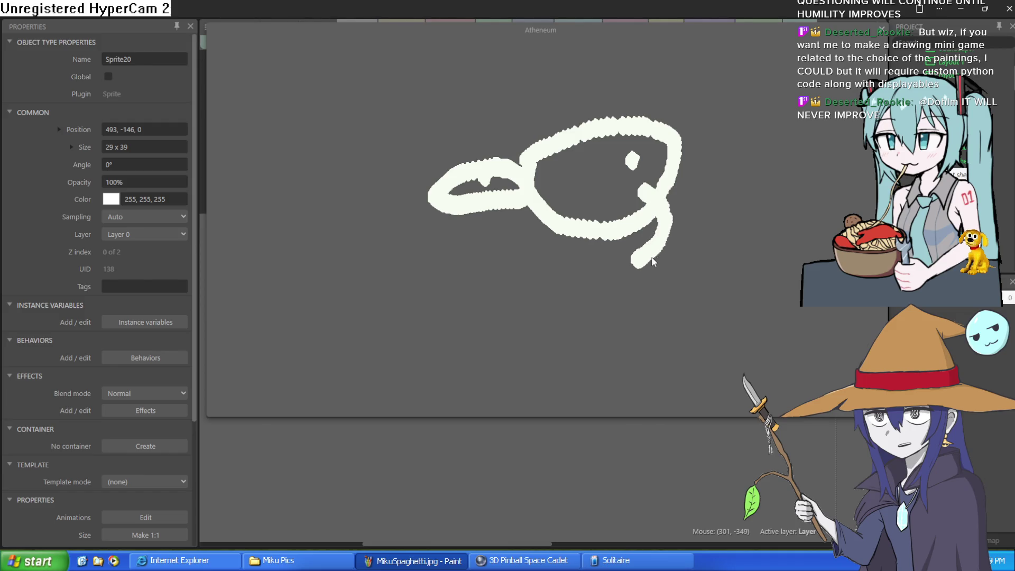
pyautogui.moveTo(653, 260); pyautogui.dragTo(647, 275)
pyautogui.moveTo(667, 310); pyautogui.dragTo(686, 310)
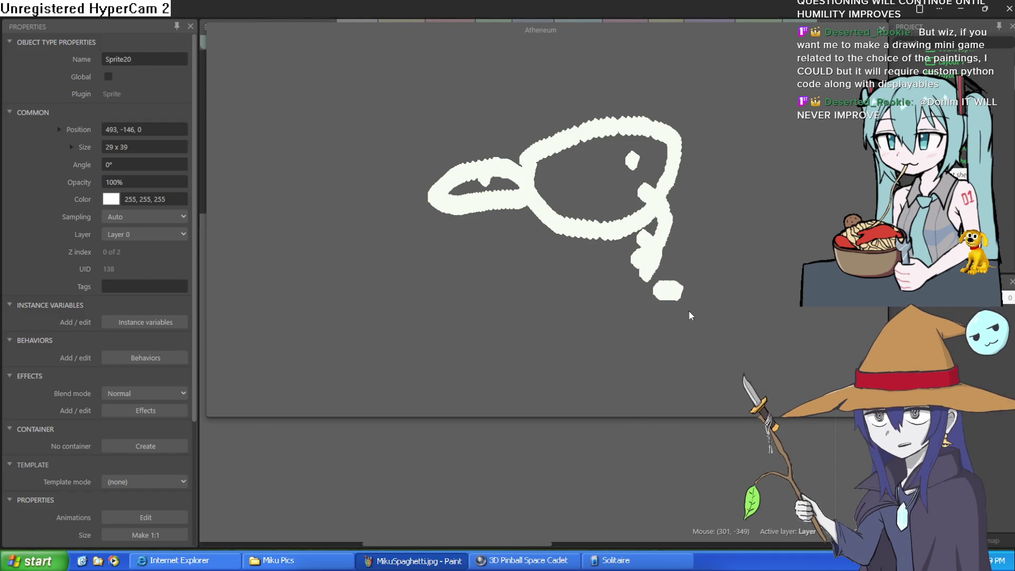
pyautogui.moveTo(676, 366); pyautogui.dragTo(516, 394)
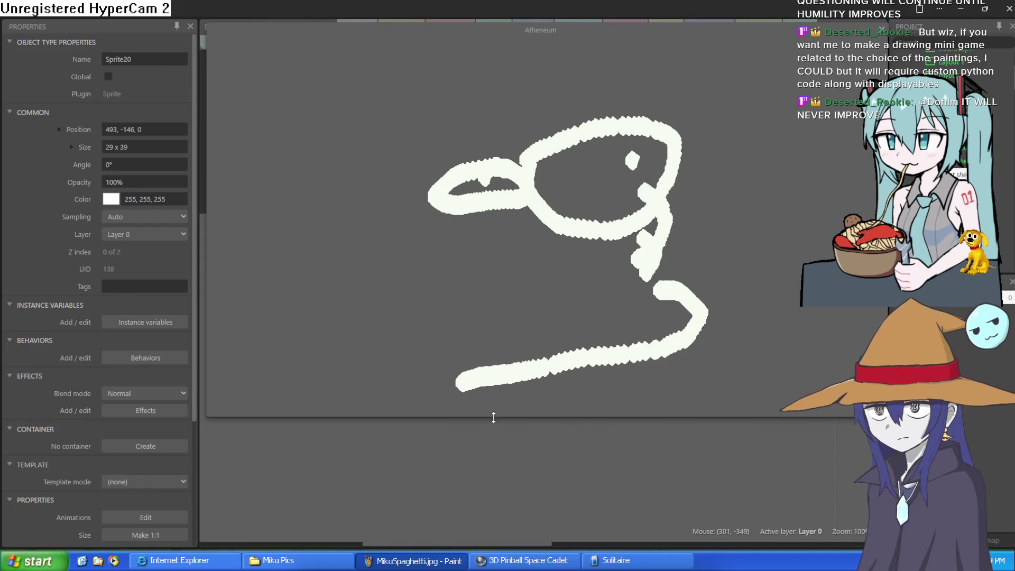
pyautogui.moveTo(430, 407)
pyautogui.mouseDown()
pyautogui.moveTo(389, 384)
pyautogui.moveTo(460, 304)
pyautogui.mouseUp()
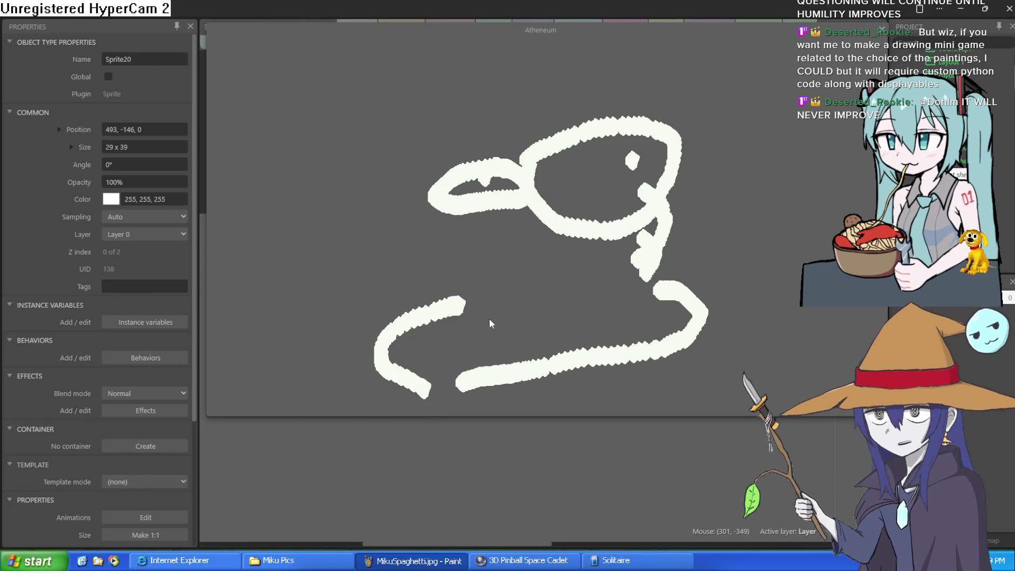
pyautogui.moveTo(677, 332); pyautogui.dragTo(730, 400)
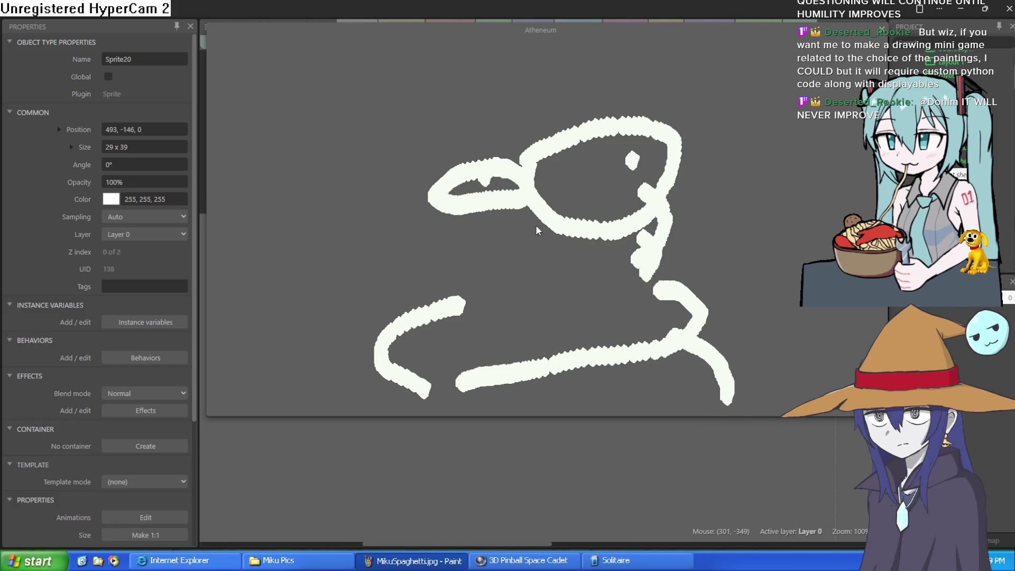
# Step: Sweep white arcs above the fish head and down the left side, then close the preview
pyautogui.moveTo(607, 104)
pyautogui.mouseDown()
pyautogui.moveTo(587, 79)
pyautogui.moveTo(448, 111)
pyautogui.mouseUp()
pyautogui.moveTo(497, 67)
pyautogui.mouseDown()
pyautogui.moveTo(484, 57)
pyautogui.moveTo(286, 176)
pyautogui.mouseUp()
pyautogui.moveTo(306, 229)
pyautogui.mouseDown()
pyautogui.moveTo(246, 313)
pyautogui.moveTo(283, 383)
pyautogui.mouseUp()
pyautogui.moveTo(258, 334); pyautogui.dragTo(269, 349)
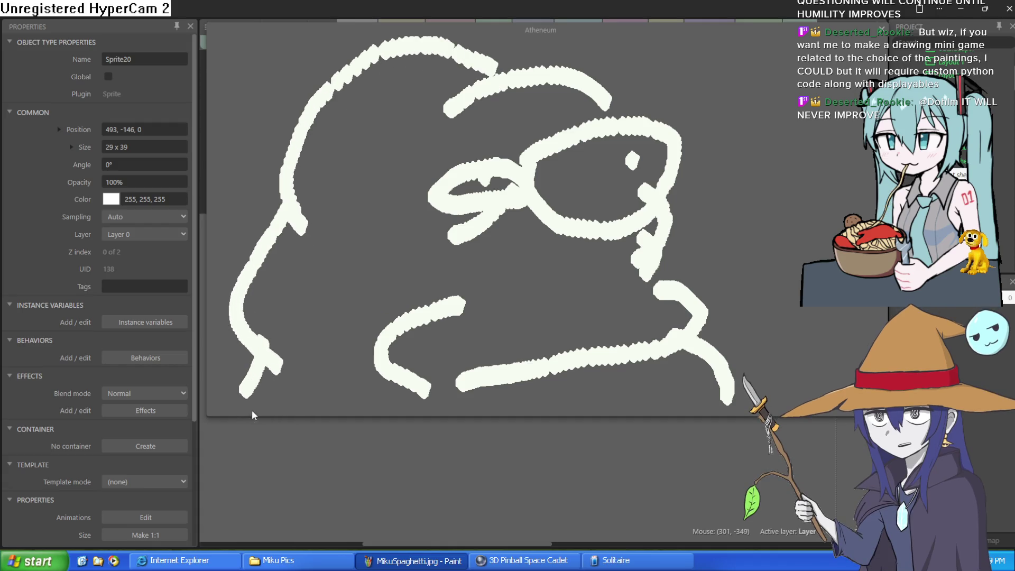
pyautogui.moveTo(253, 413); pyautogui.dragTo(249, 426)
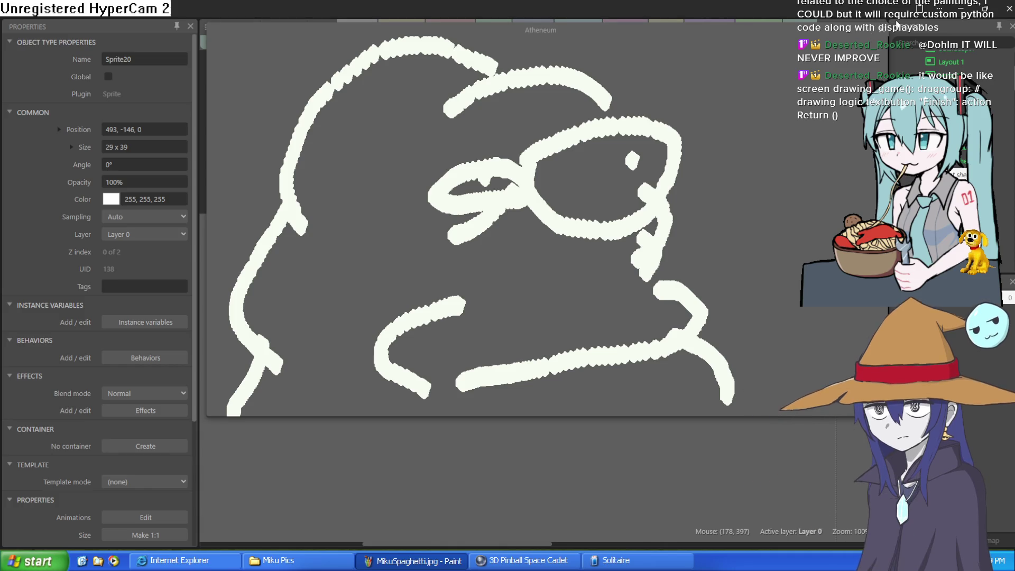
pyautogui.click(882, 31)
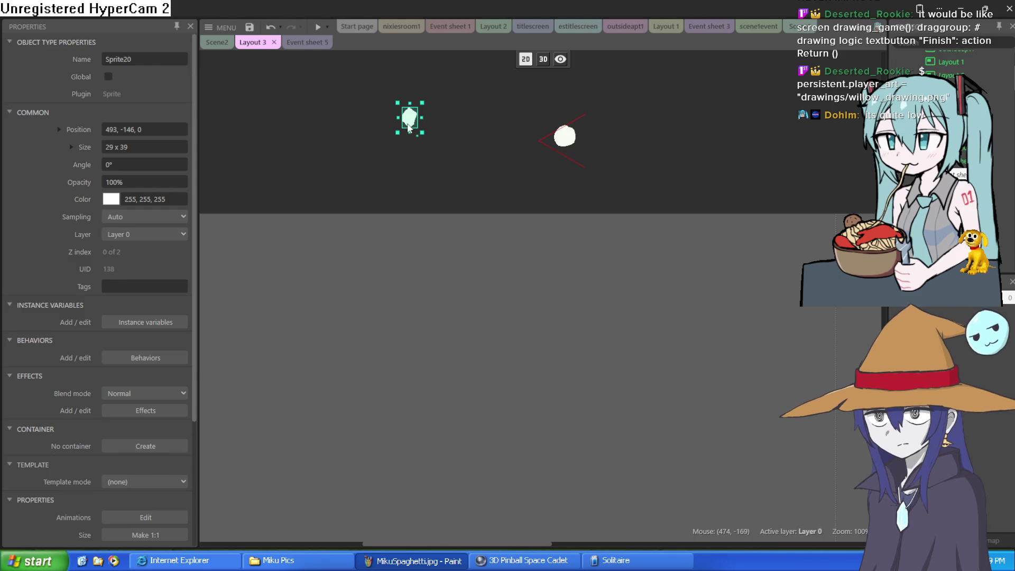
# Step: Check the Create object action's X and Y fields (Mouse.X, Mouse.Y) in Event sheet 5, then preview
pyautogui.click(313, 45)
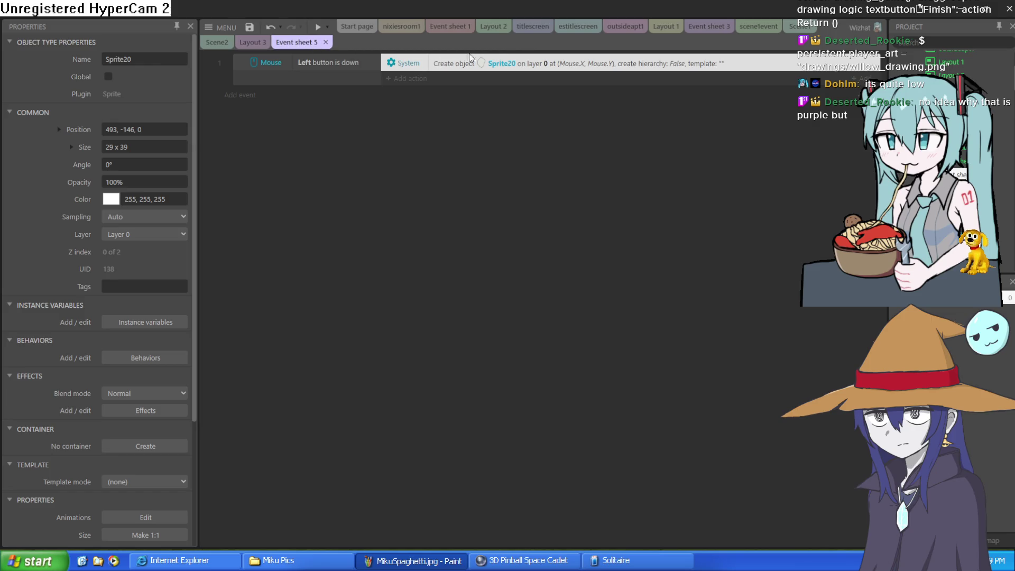
pyautogui.doubleClick(500, 63)
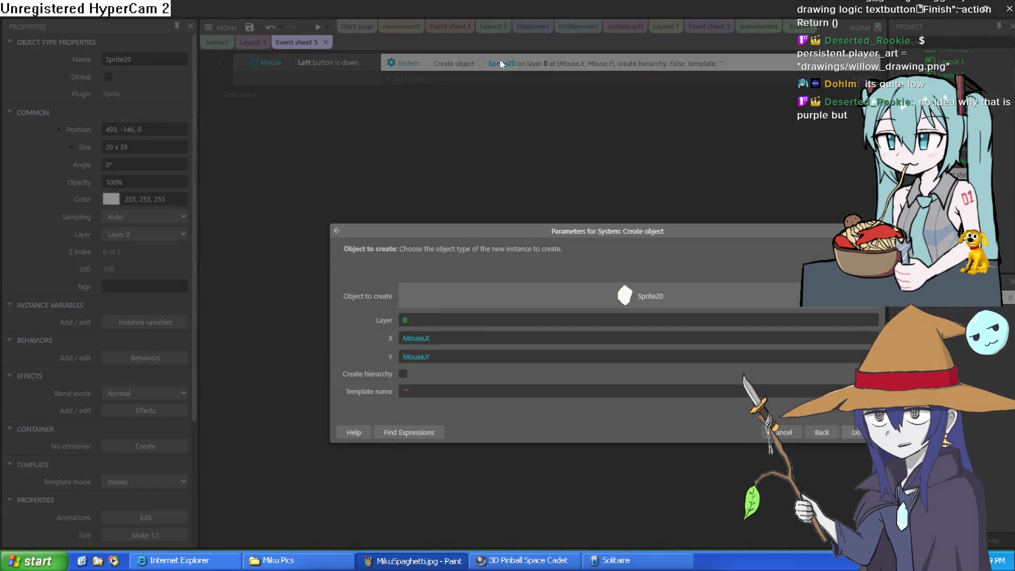
pyautogui.click(444, 339)
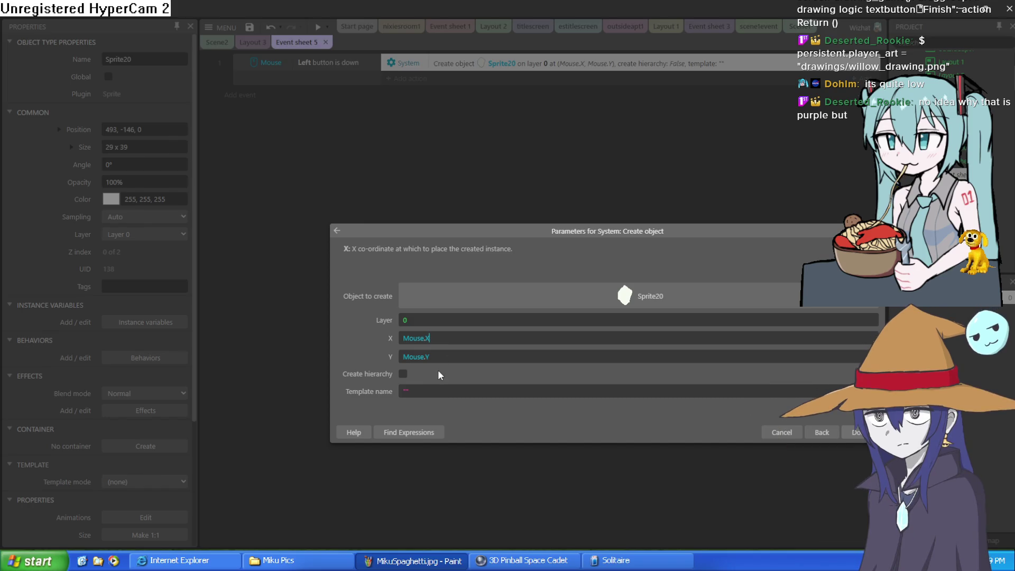
pyautogui.click(462, 357)
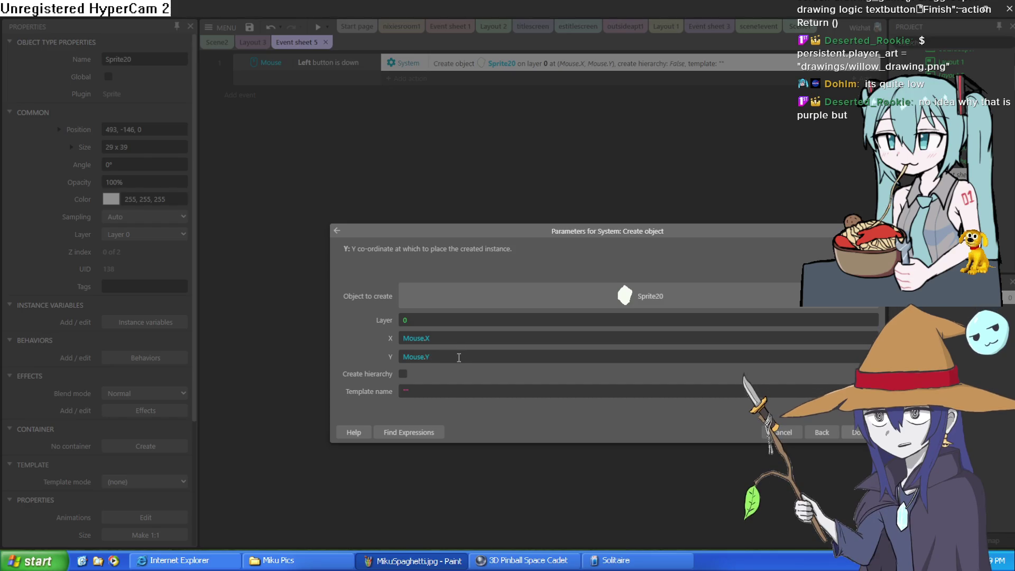
pyautogui.press('Return')
pyautogui.click(317, 27)
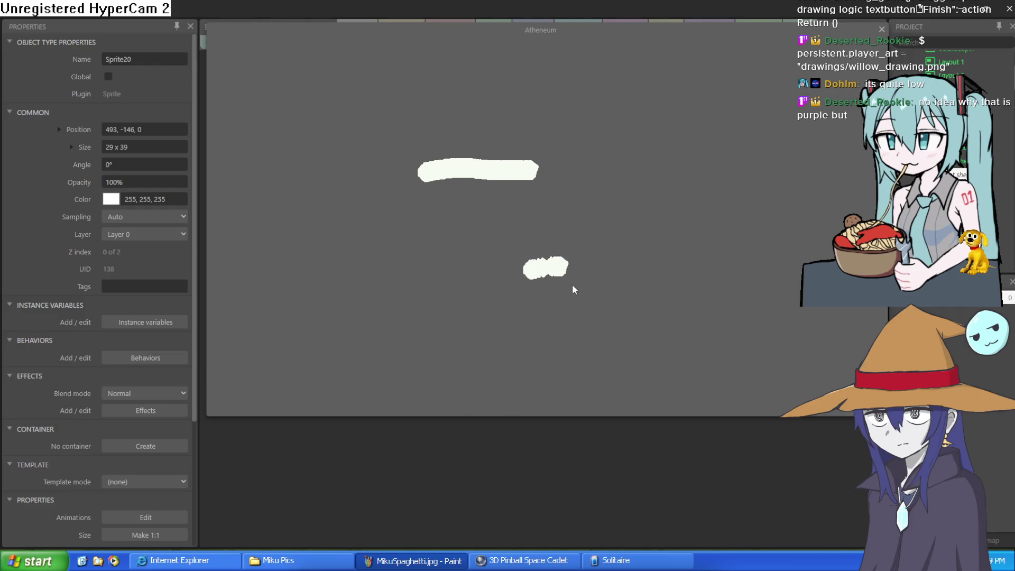
# Step: Scribble four long looping white strokes and a small dot in the preview, then close it
pyautogui.moveTo(620, 288)
pyautogui.mouseDown()
pyautogui.moveTo(727, 250)
pyautogui.moveTo(765, 262)
pyautogui.mouseUp()
pyautogui.moveTo(718, 313)
pyautogui.mouseDown()
pyautogui.moveTo(582, 360)
pyautogui.moveTo(410, 343)
pyautogui.moveTo(386, 274)
pyautogui.mouseUp()
pyautogui.moveTo(484, 272)
pyautogui.mouseDown()
pyautogui.moveTo(608, 173)
pyautogui.moveTo(640, 222)
pyautogui.mouseUp()
pyautogui.moveTo(694, 192)
pyautogui.mouseDown()
pyautogui.moveTo(647, 122)
pyautogui.moveTo(593, 153)
pyautogui.moveTo(584, 206)
pyautogui.moveTo(558, 140)
pyautogui.moveTo(581, 100)
pyautogui.moveTo(441, 143)
pyautogui.mouseUp()
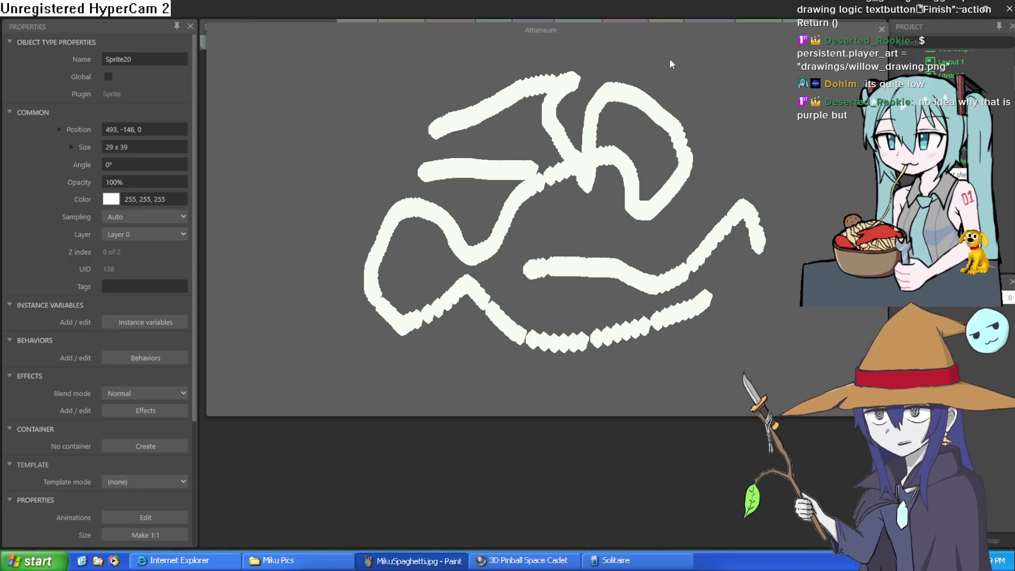
pyautogui.click(344, 126)
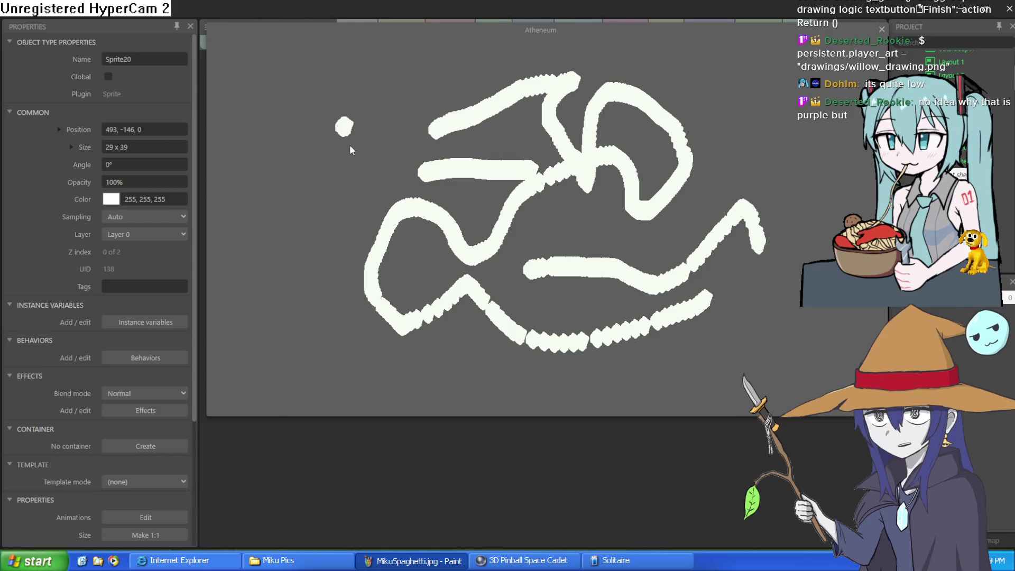
pyautogui.click(881, 30)
pyautogui.doubleClick(497, 70)
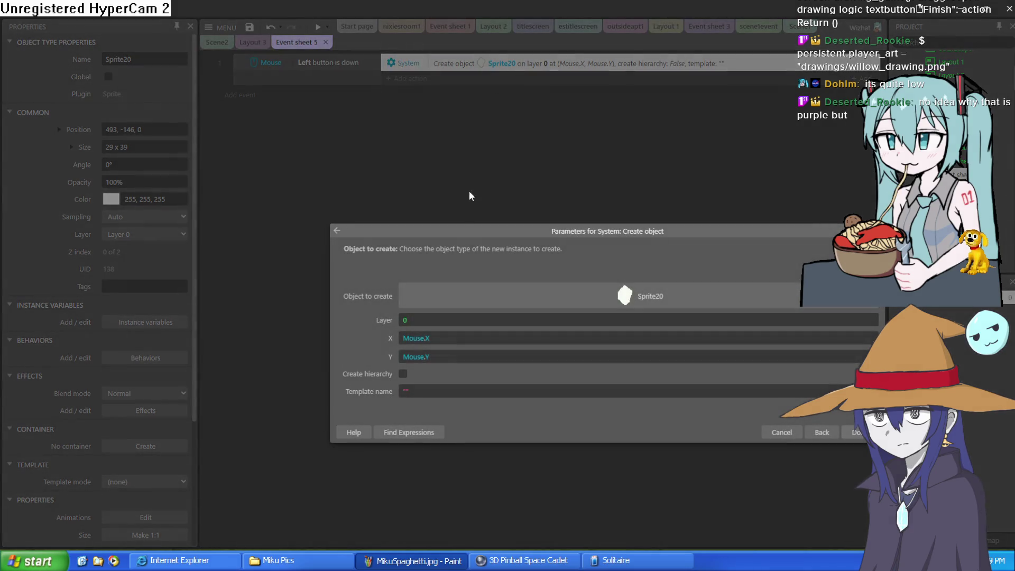
# Step: Change the Create object Y to Mouse.Y + 10 and test it in the preview
pyautogui.click(450, 354)
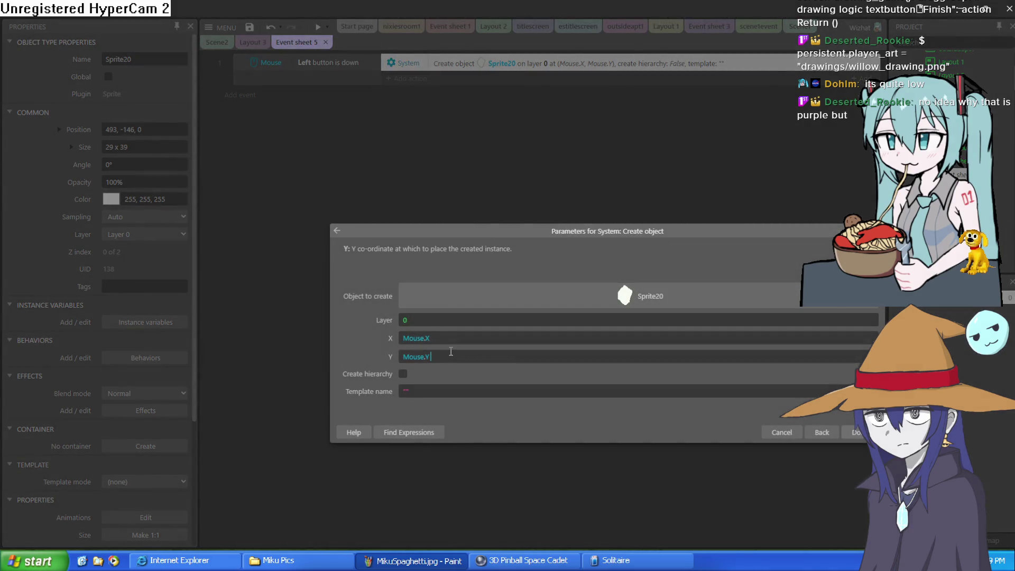
pyautogui.write('+')
pyautogui.write(' 10')
pyautogui.click(853, 432)
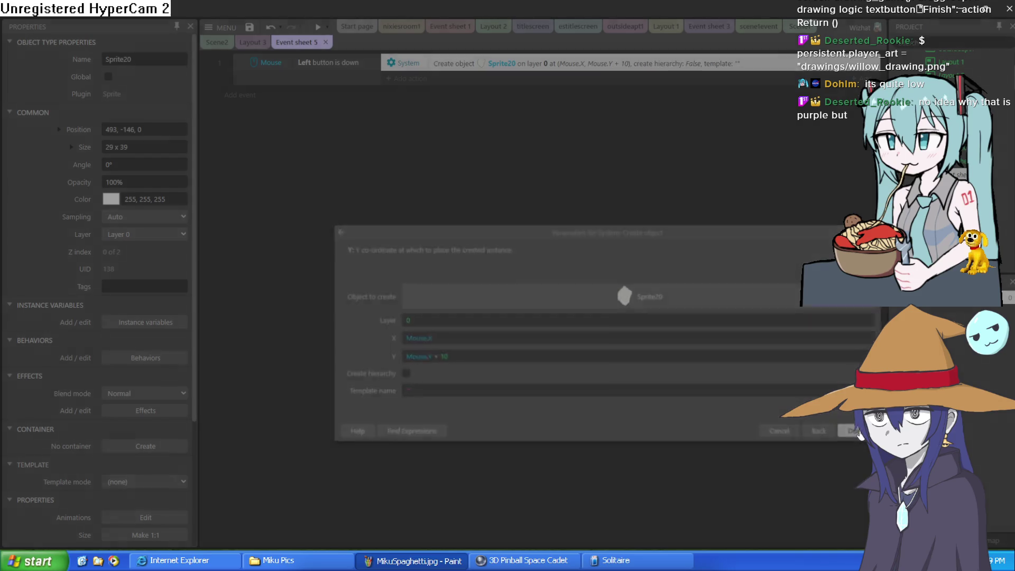
pyautogui.click(318, 28)
pyautogui.click(449, 210)
pyautogui.click(876, 31)
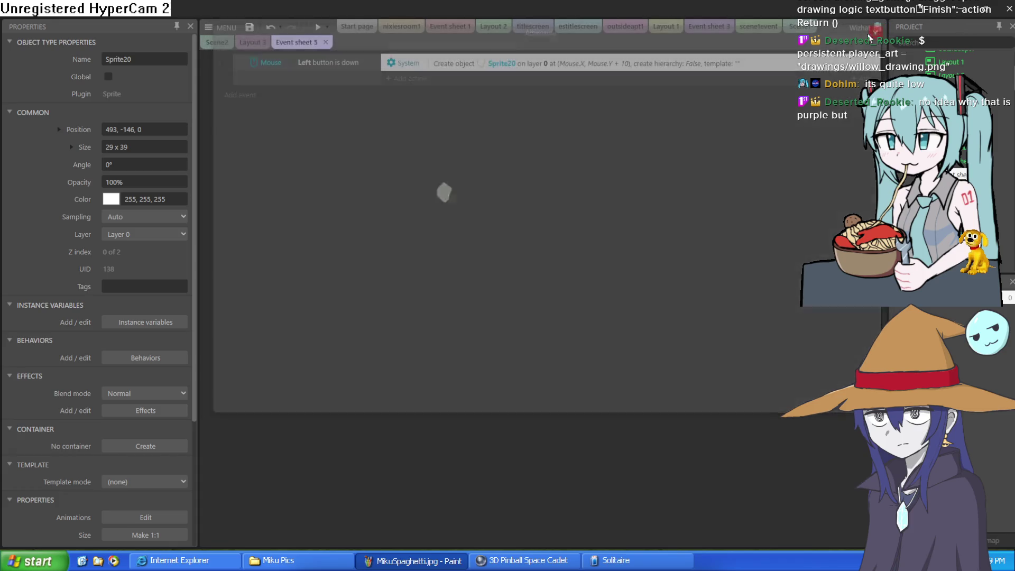
# Step: Raise the Y offset to Mouse.Y + 30 and test placement in the preview again
pyautogui.doubleClick(738, 63)
pyautogui.click(444, 360)
pyautogui.moveTo(440, 363); pyautogui.dragTo(440, 364)
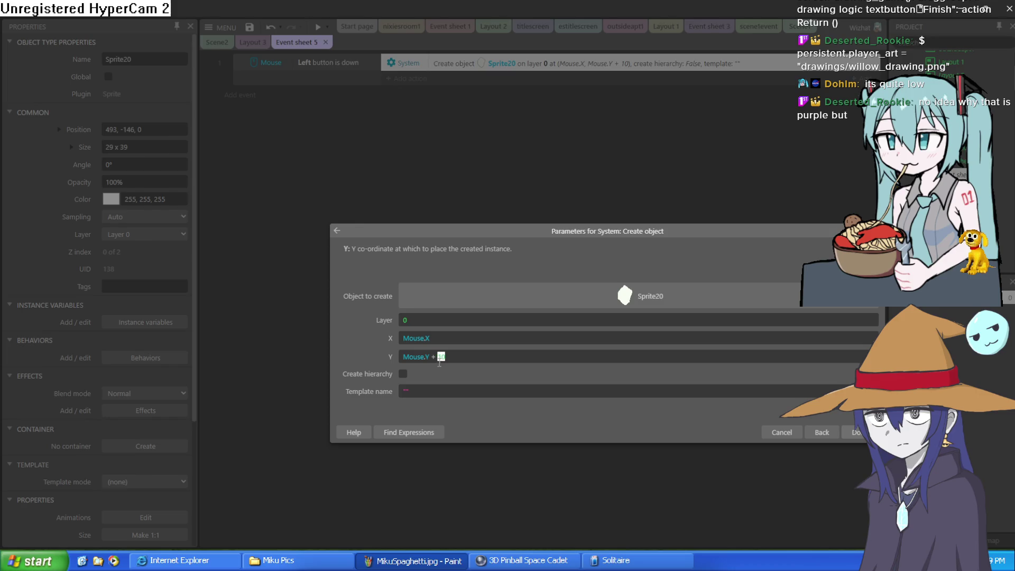
pyautogui.write('30')
pyautogui.click(856, 433)
pyautogui.click(318, 26)
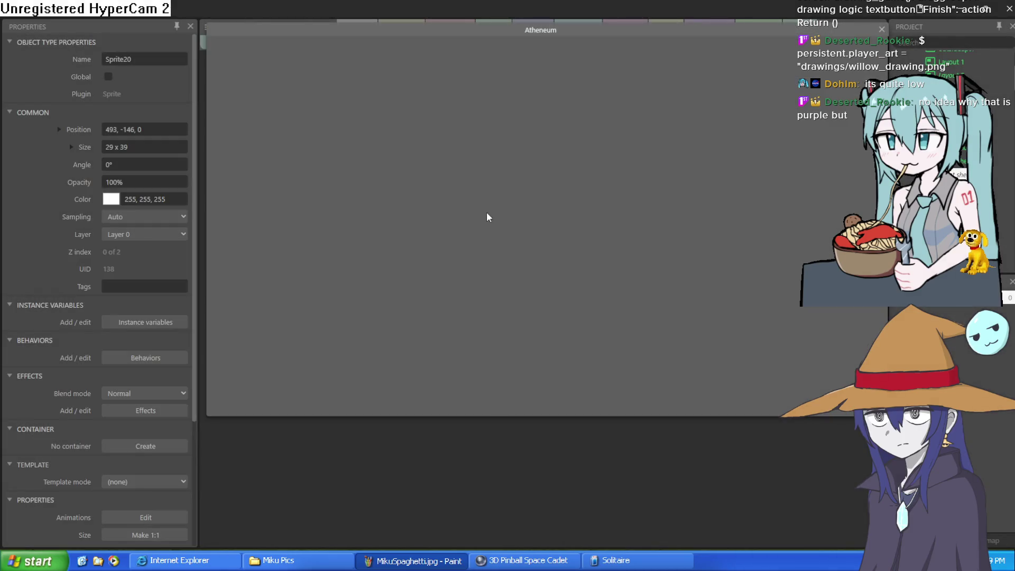
pyautogui.click(480, 216)
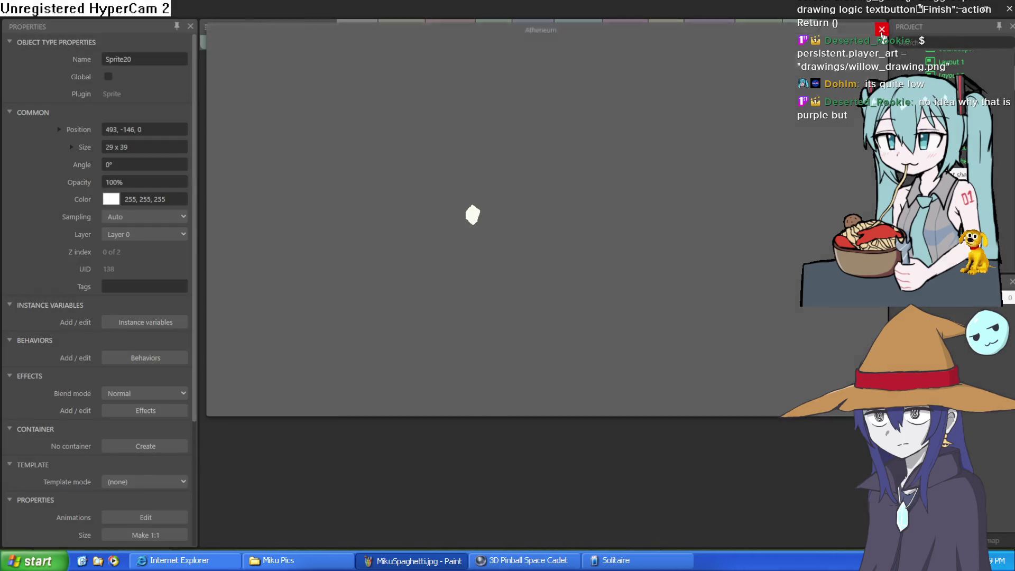
pyautogui.click(882, 29)
# Step: Set the Create object X to Mouse.X + 10 and launch the preview
pyautogui.doubleClick(605, 64)
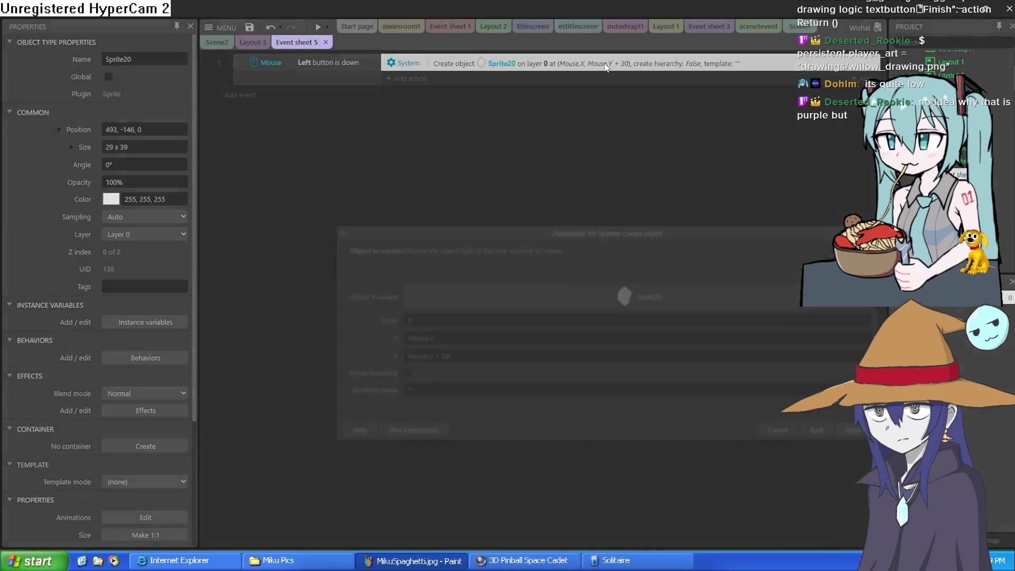
pyautogui.click(452, 338)
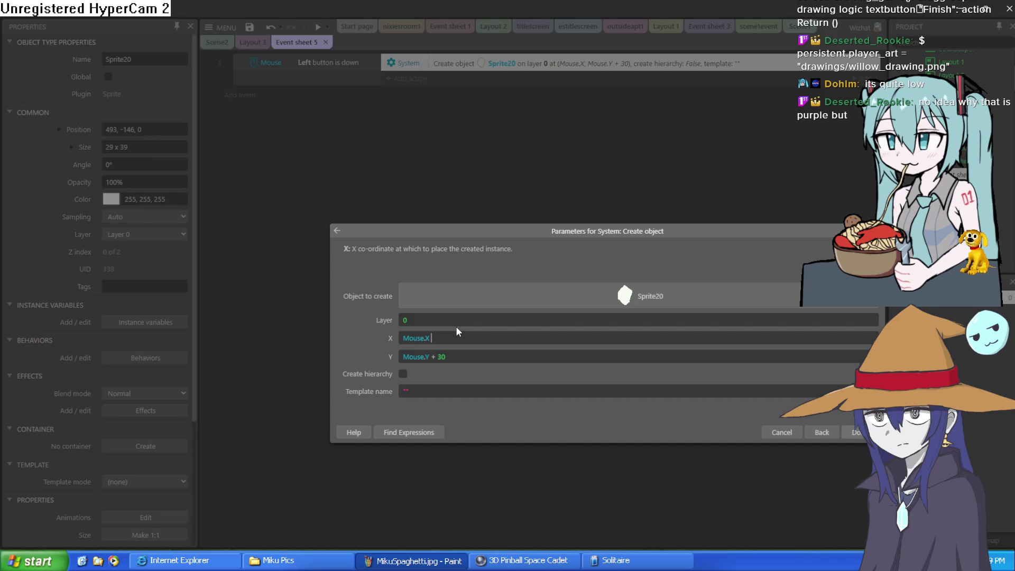
pyautogui.write('+ 10')
pyautogui.click(852, 432)
pyautogui.click(319, 27)
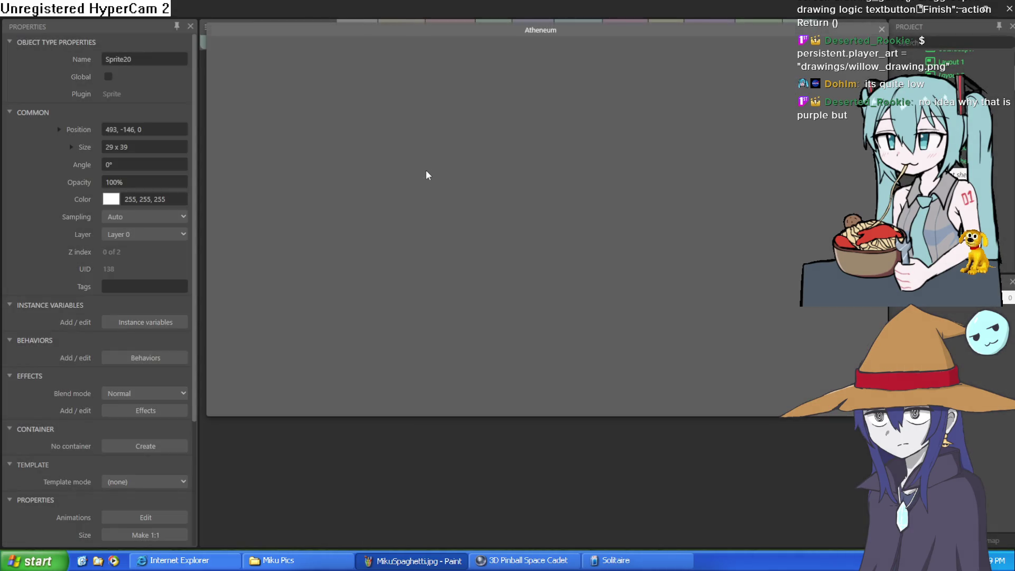
# Step: Draw a looping white stroke in the preview, close it, and switch to Clip Studio Paint
pyautogui.moveTo(425, 170)
pyautogui.mouseDown()
pyautogui.moveTo(443, 195)
pyautogui.moveTo(525, 201)
pyautogui.moveTo(637, 167)
pyautogui.moveTo(732, 214)
pyautogui.mouseUp()
pyautogui.moveTo(764, 268)
pyautogui.mouseDown()
pyautogui.moveTo(373, 332)
pyautogui.moveTo(313, 200)
pyautogui.moveTo(420, 271)
pyautogui.moveTo(704, 231)
pyautogui.moveTo(785, 269)
pyautogui.moveTo(573, 386)
pyautogui.moveTo(411, 400)
pyautogui.moveTo(327, 378)
pyautogui.moveTo(709, 303)
pyautogui.moveTo(459, 214)
pyautogui.moveTo(569, 153)
pyautogui.moveTo(371, 148)
pyautogui.moveTo(634, 132)
pyautogui.mouseUp()
pyautogui.click(882, 29)
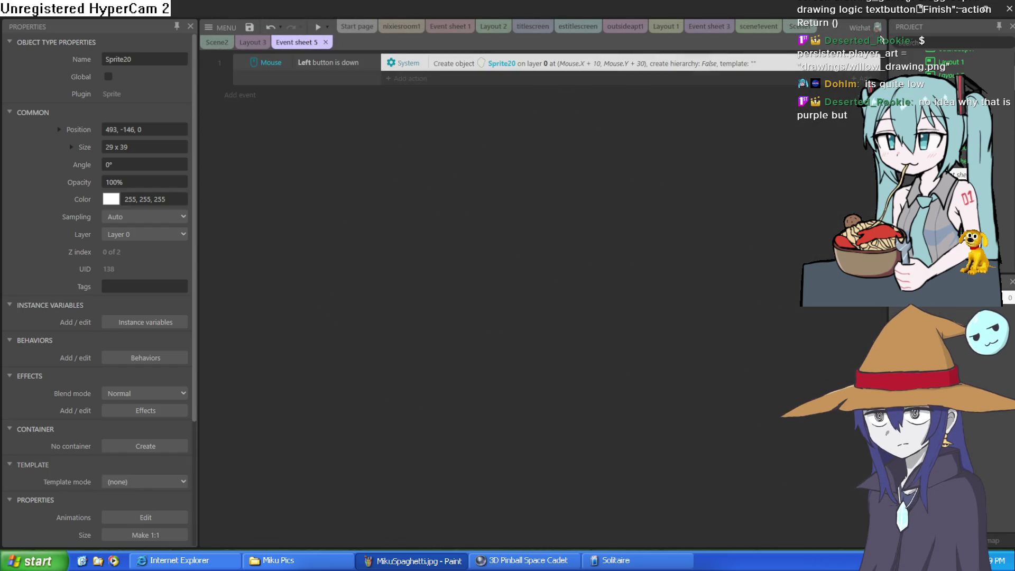
pyautogui.hotkey('alt', 'Tab')
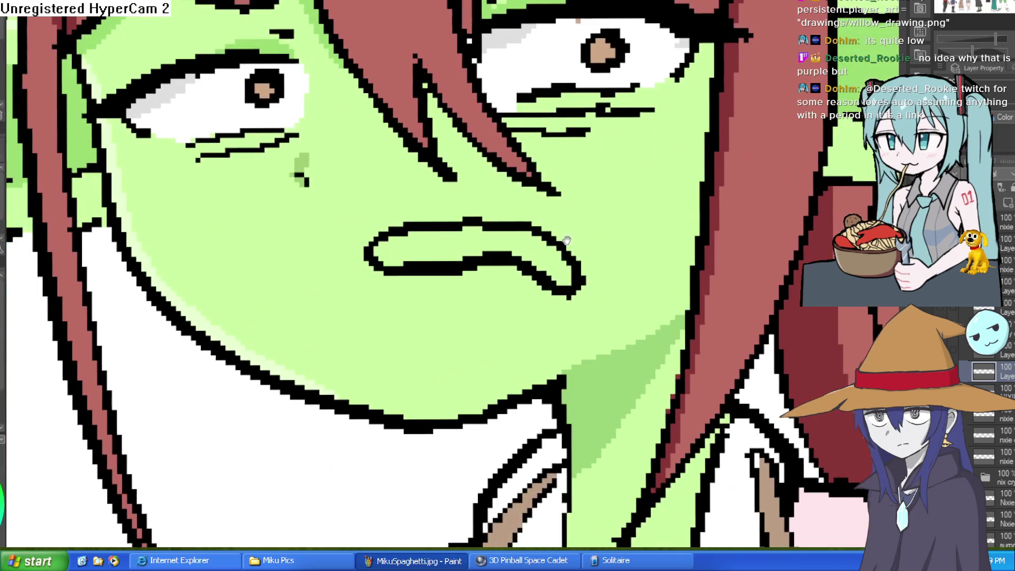
# Step: Sample black from the mouth line and redraw a drooping lower lip, undoing unwanted strokes
pyautogui.keyDown('alt'); pyautogui.click(431, 264); pyautogui.keyUp('alt')
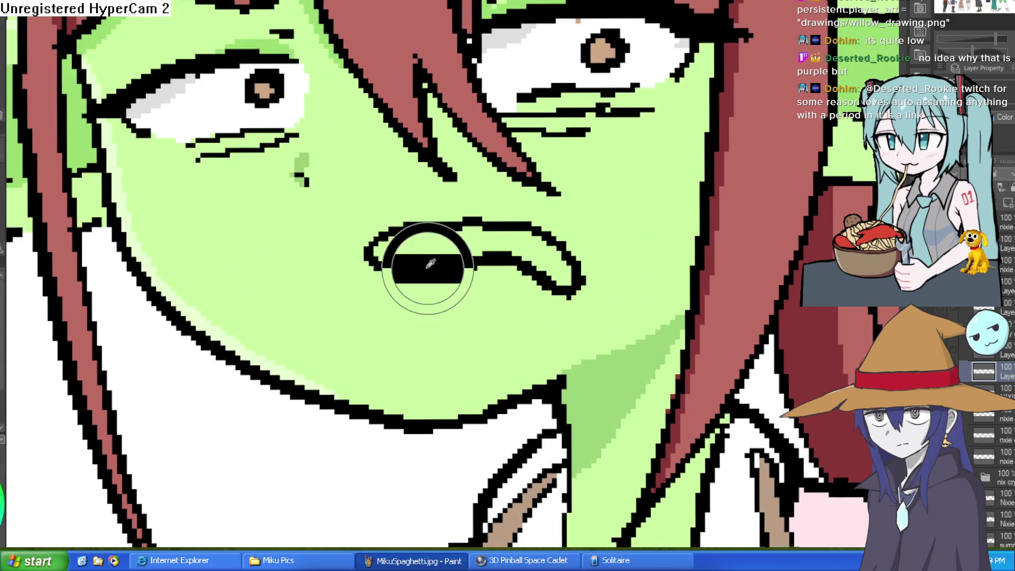
pyautogui.moveTo(407, 283)
pyautogui.mouseDown()
pyautogui.moveTo(340, 267)
pyautogui.moveTo(402, 275)
pyautogui.mouseUp()
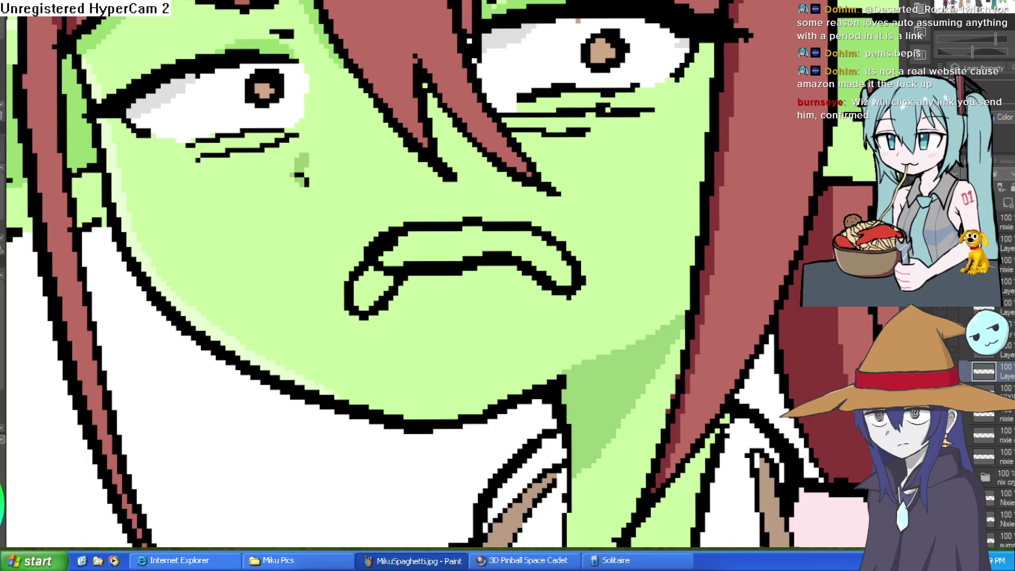
pyautogui.hotkey('ctrl', 'z')
pyautogui.hotkey('ctrl', 'z')
pyautogui.hotkey('ctrl', 'z')
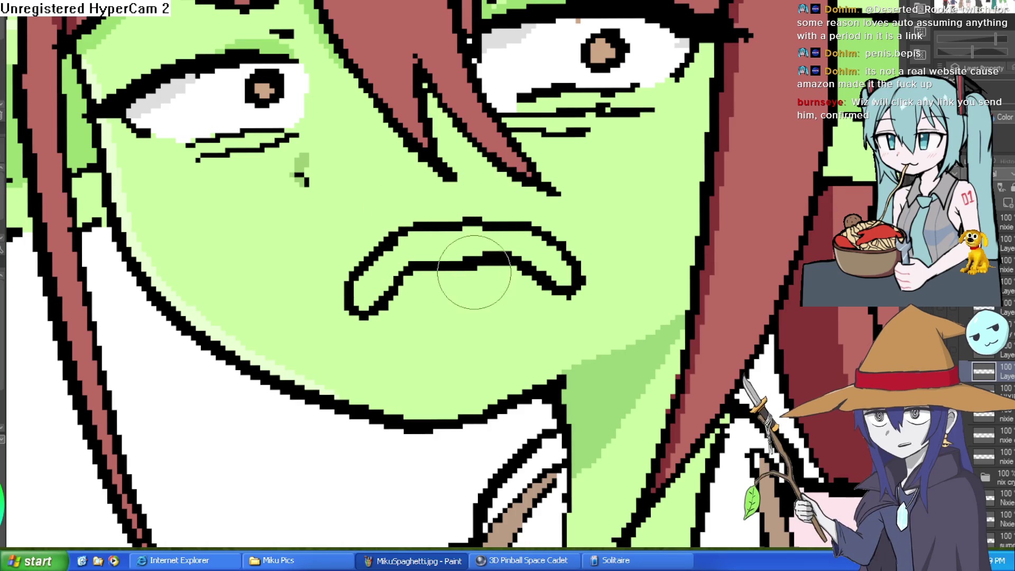
pyautogui.hotkey('ctrl', 'z')
pyautogui.hotkey('ctrl', 'z')
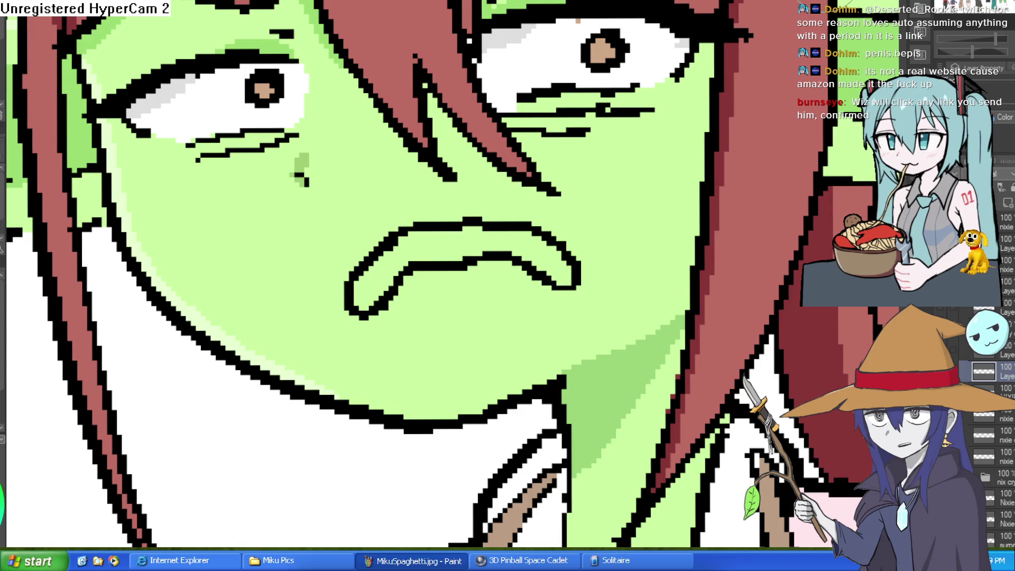
# Step: Zoom out and back in to compare the goblin's new frown with the other lineup characters
pyautogui.scroll(-8, 652, 287)
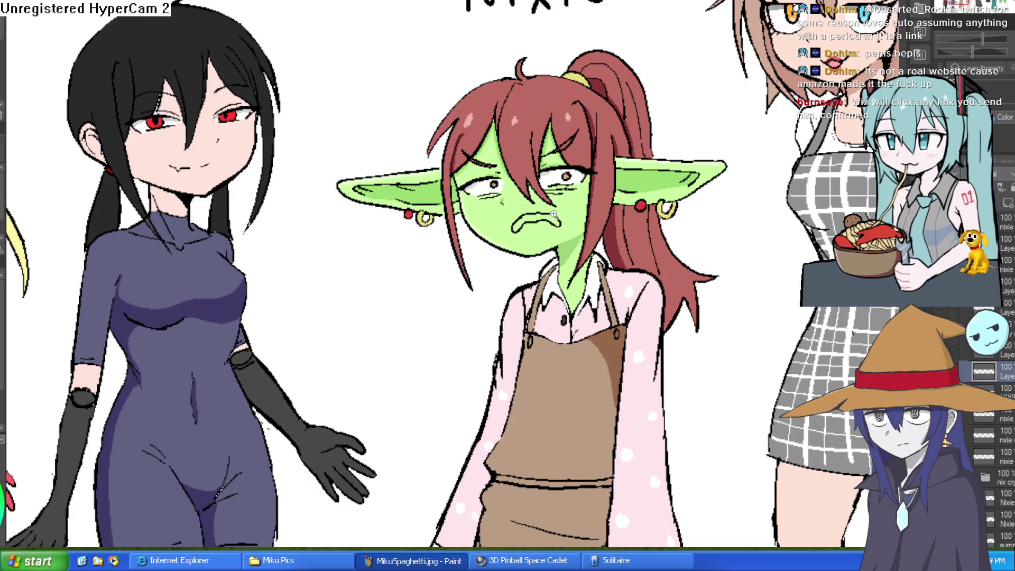
pyautogui.scroll(6, 558, 211)
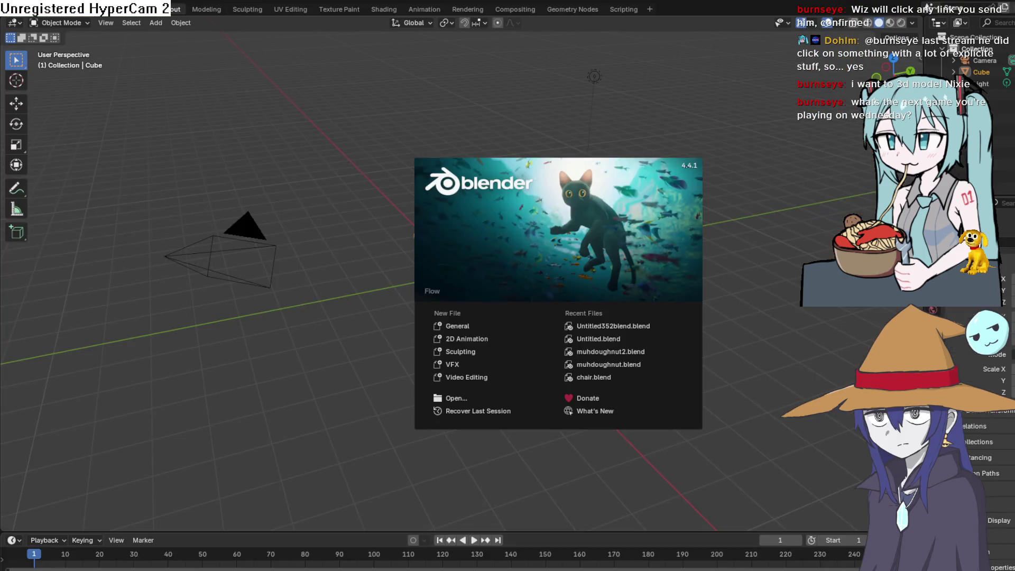
# Step: Dismiss Blender's start screen and try opening the dropped gobpainted3.blend1 file, leaving the default cube
pyautogui.click(705, 302)
pyautogui.moveTo(523, 280)
pyautogui.mouseDown()
pyautogui.moveTo(506, 235)
pyautogui.moveTo(519, 236)
pyautogui.mouseUp()
pyautogui.click(23, 9)
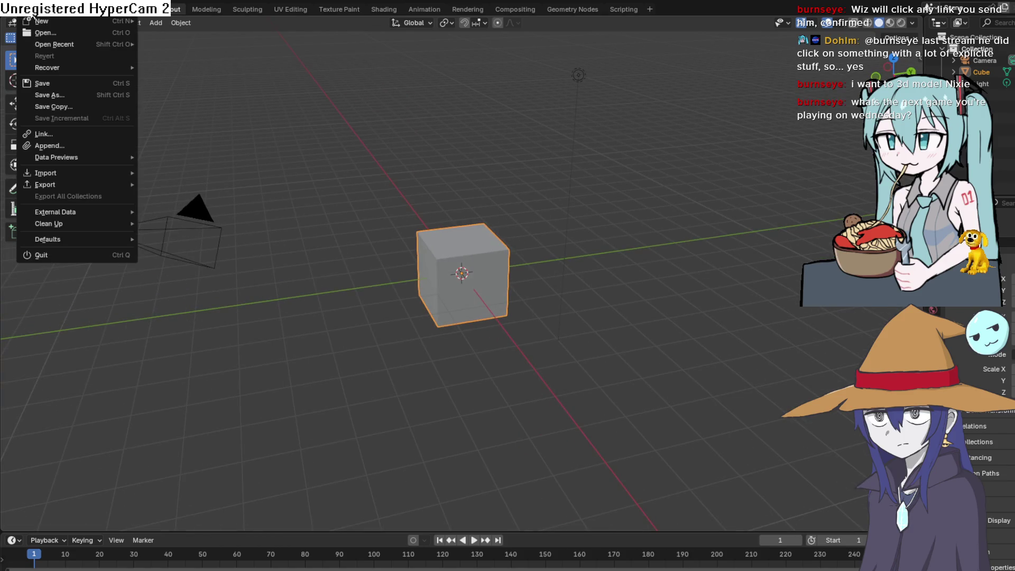
pyautogui.moveTo(67, 174)
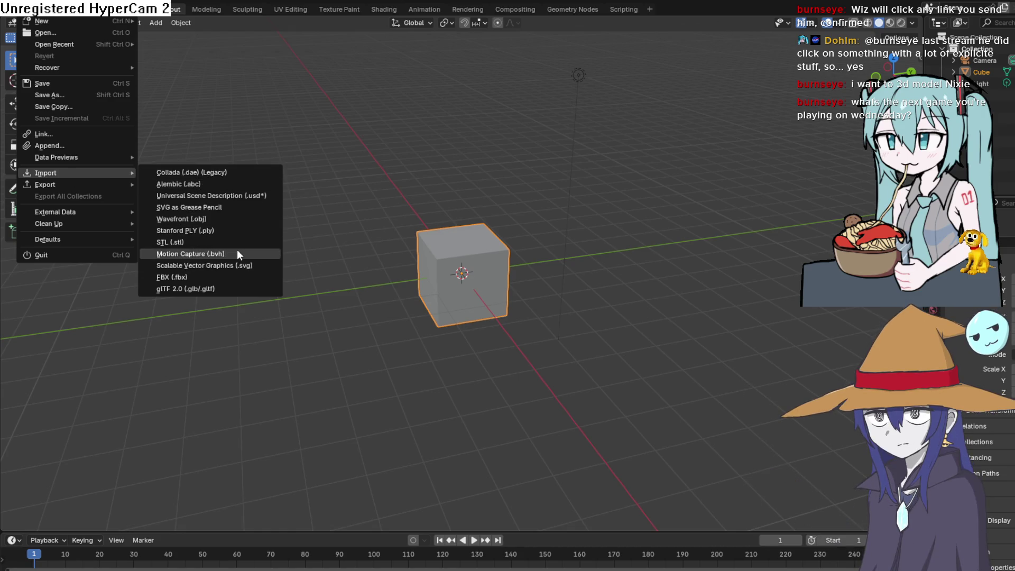
pyautogui.press('Escape')
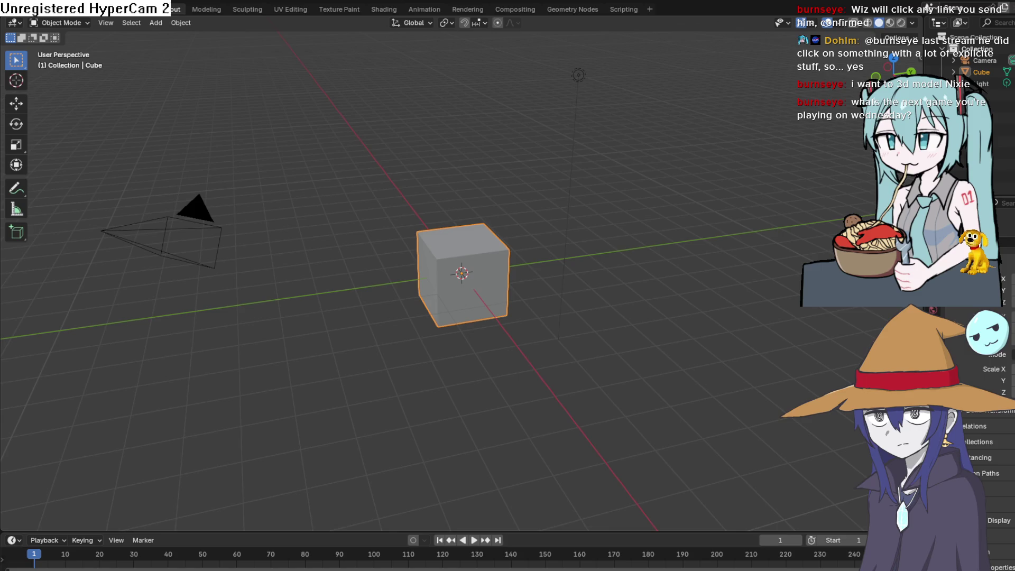
pyautogui.click(24, 9)
pyautogui.click(283, 319)
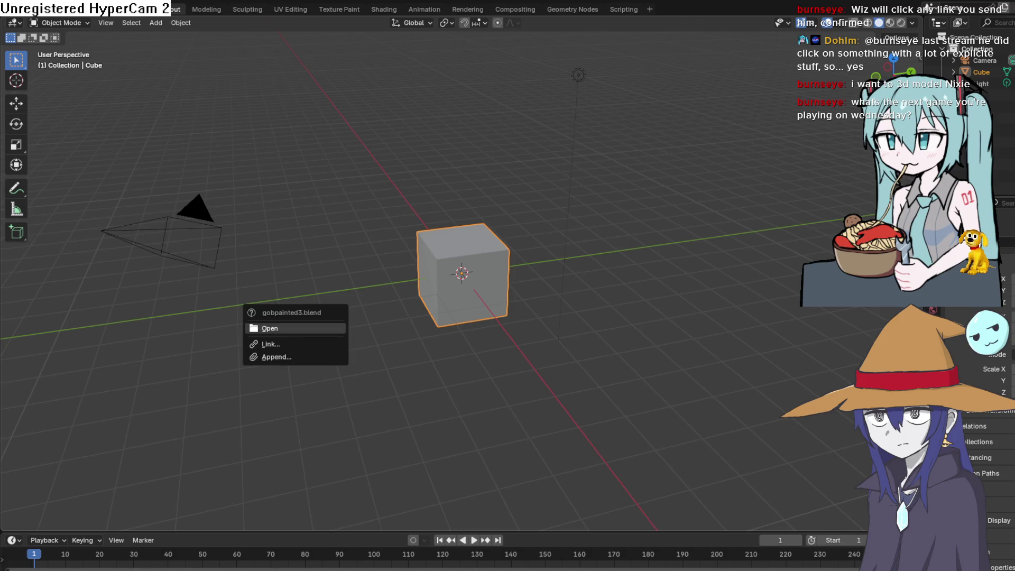
pyautogui.click(275, 331)
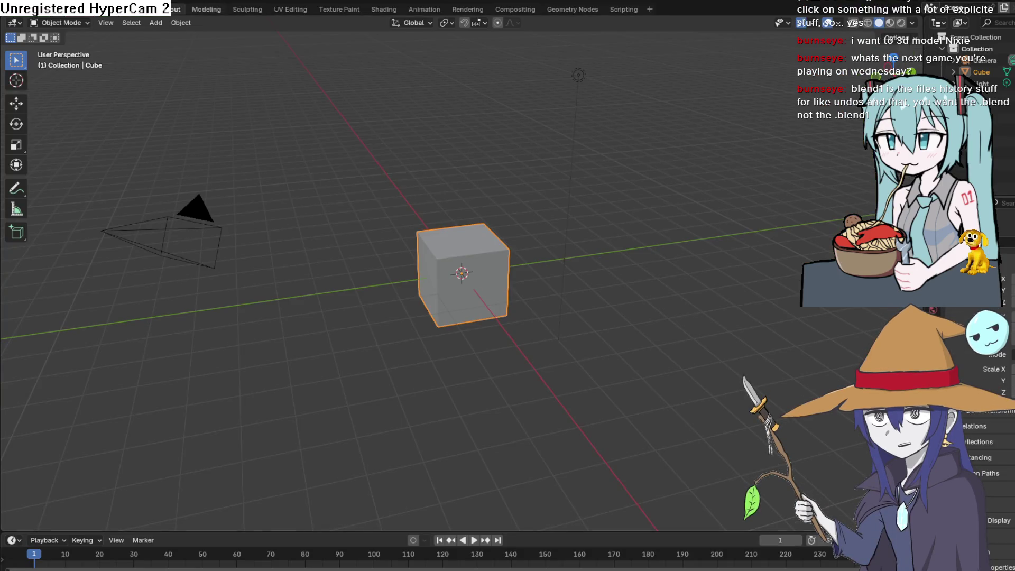
pyautogui.click(24, 9)
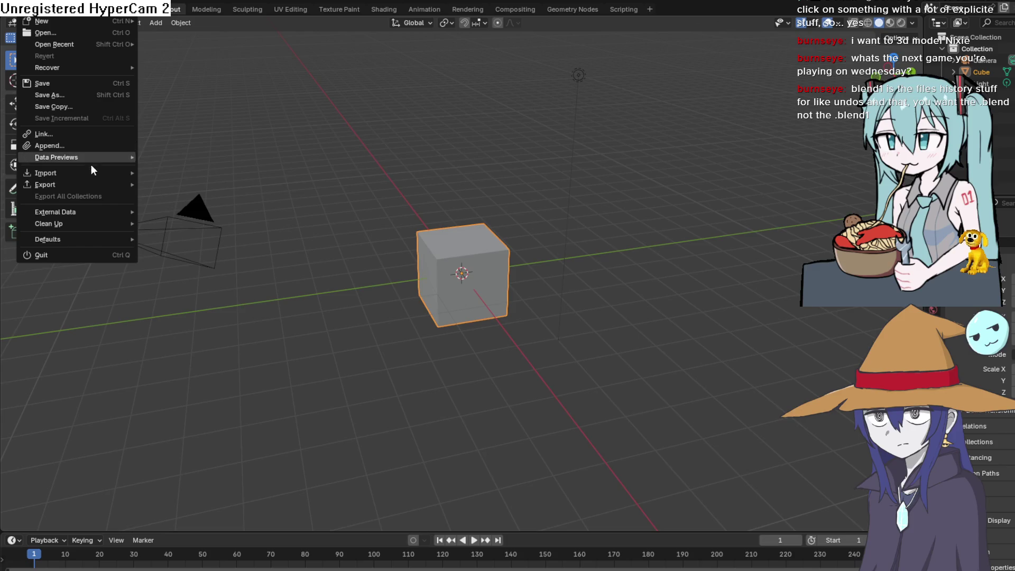
# Step: Import the low-poly girl figure as a Wavefront (.obj) model standing on the default cube
pyautogui.moveTo(94, 176)
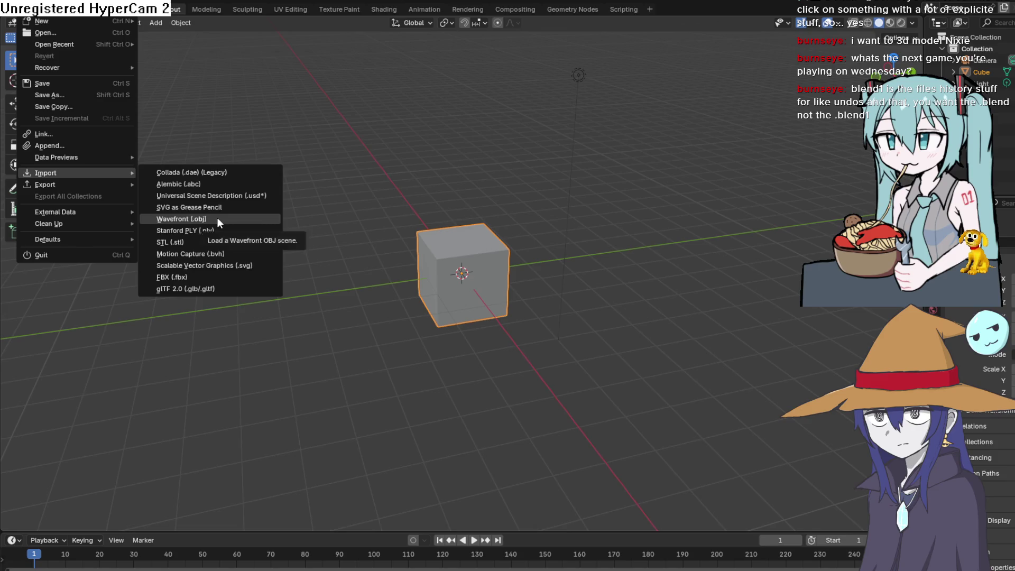
pyautogui.press('Escape')
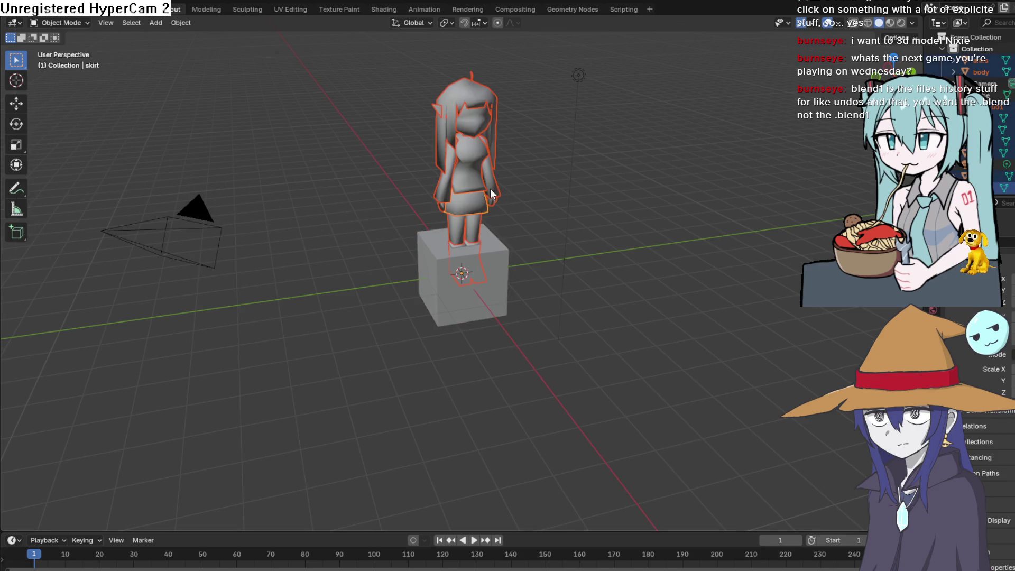
pyautogui.scroll(5, 531, 154)
pyautogui.rightClick(531, 133)
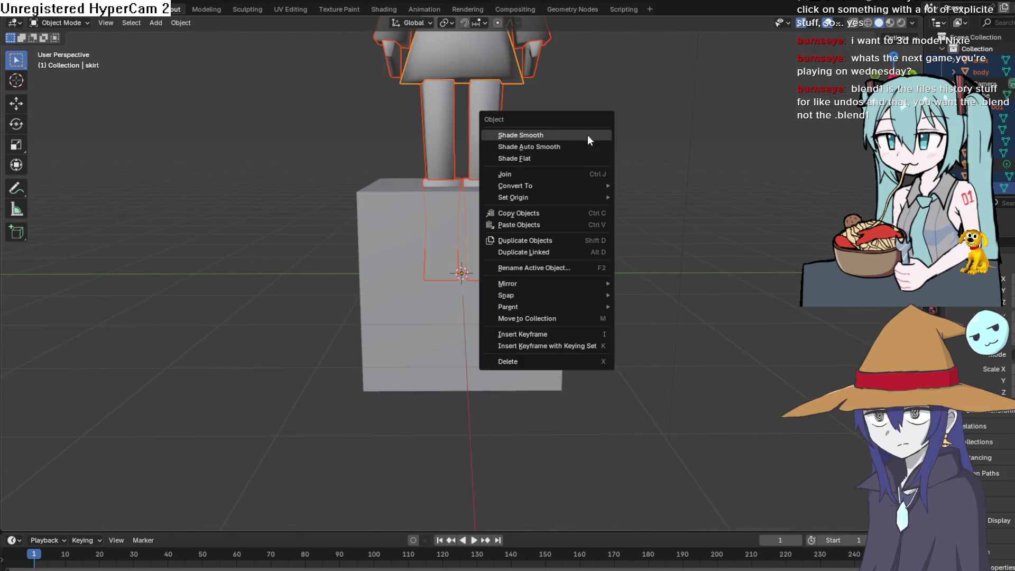
# Step: Select the cube, slide it along Y, then lower it with G Z beneath the character's boots
pyautogui.scroll(5, 465, 286)
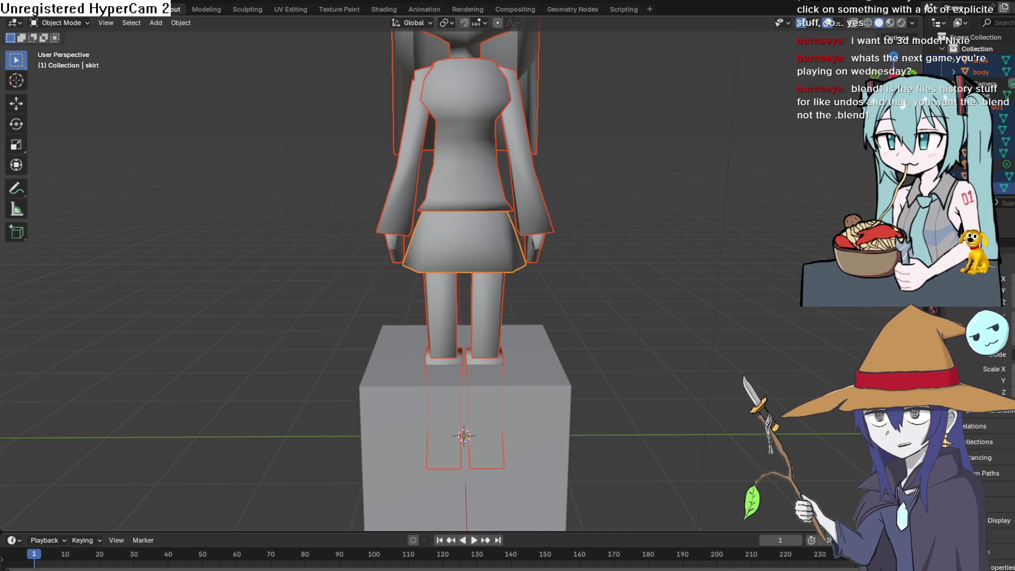
pyautogui.click(1004, 94)
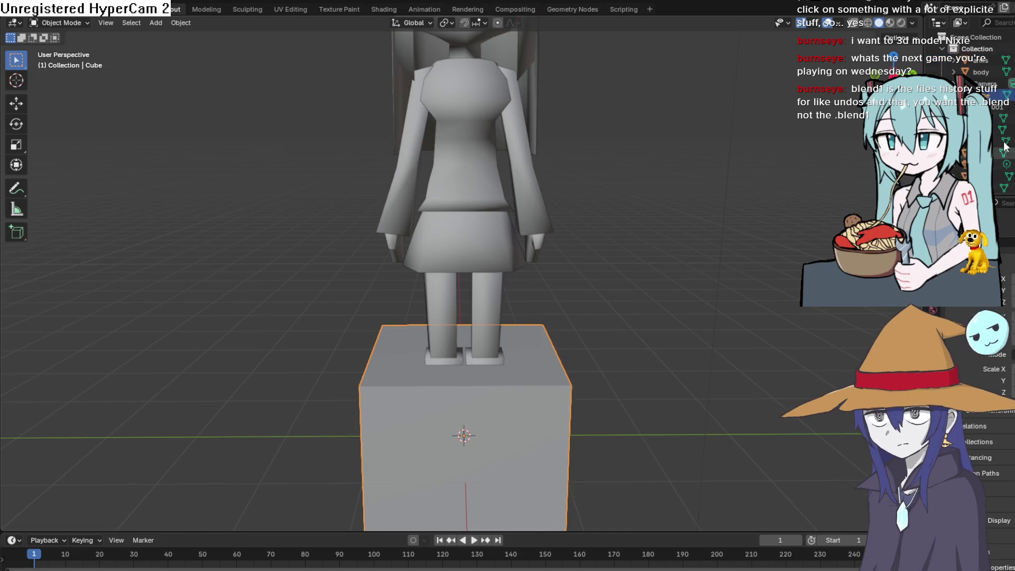
pyautogui.click(15, 103)
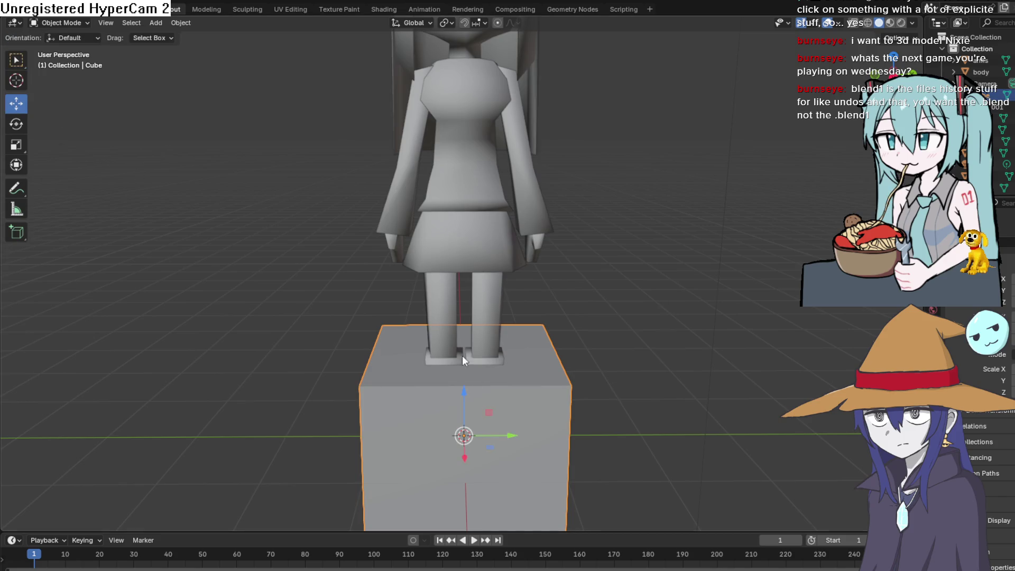
pyautogui.moveTo(503, 436); pyautogui.dragTo(223, 419)
pyautogui.click(491, 428)
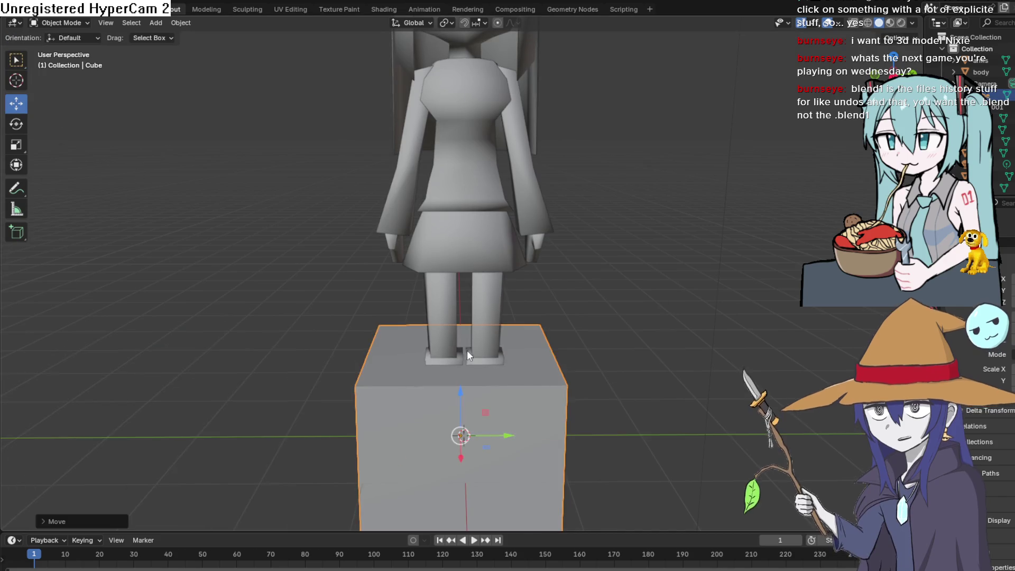
pyautogui.press('g')
pyautogui.press('z')
pyautogui.click(450, 467)
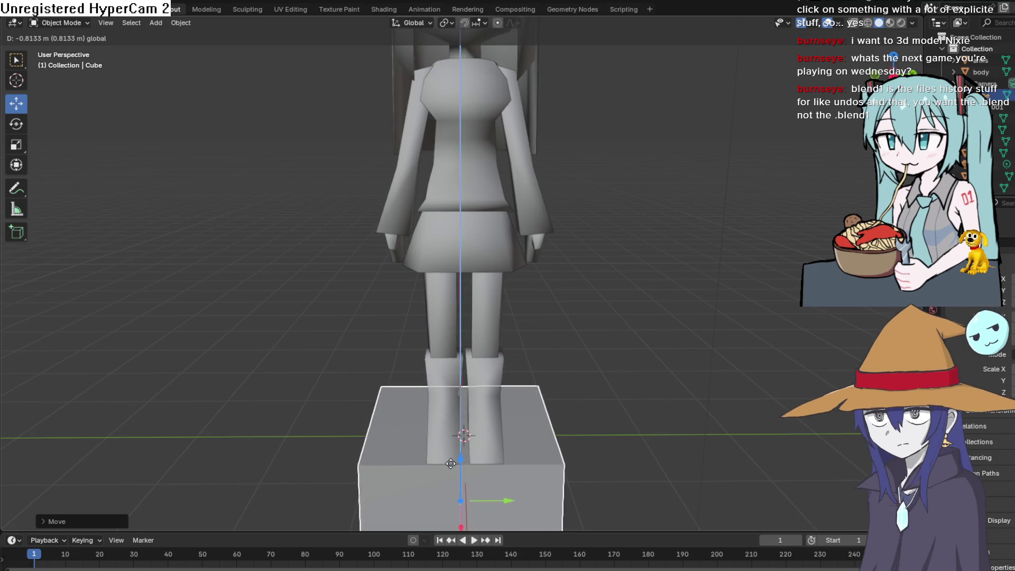
# Step: Orbit the view to inspect the model from the side and then the front
pyautogui.moveTo(679, 355)
pyautogui.mouseDown()
pyautogui.moveTo(580, 355)
pyautogui.moveTo(403, 481)
pyautogui.mouseUp()
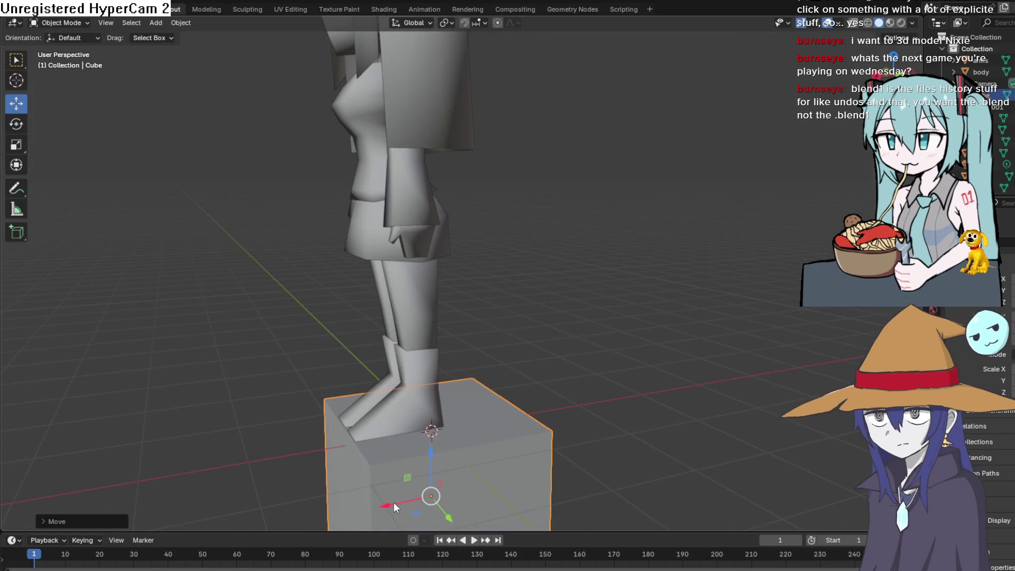
pyautogui.moveTo(651, 332)
pyautogui.mouseDown()
pyautogui.moveTo(772, 330)
pyautogui.moveTo(771, 523)
pyautogui.mouseUp()
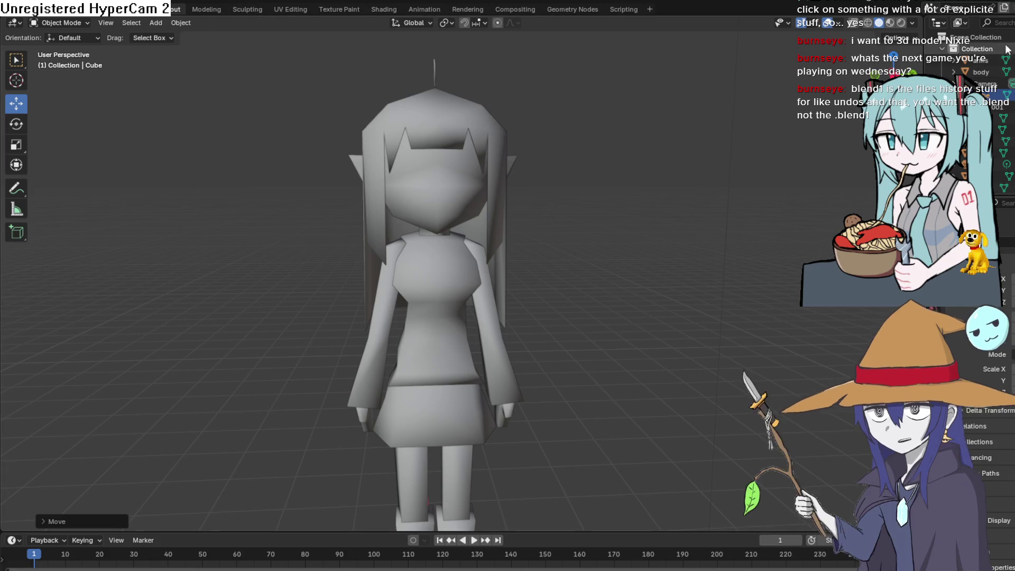
pyautogui.click(912, 23)
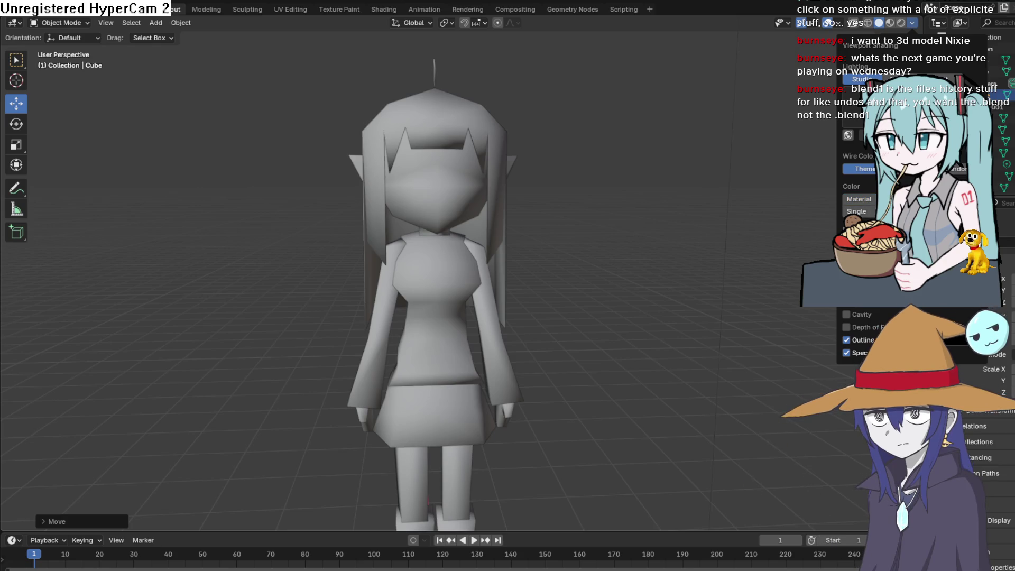
# Step: Try Rendered and Solid shading, then settle on Material Preview for the character
pyautogui.moveTo(700, 179)
pyautogui.mouseDown()
pyautogui.moveTo(667, 183)
pyautogui.moveTo(730, 158)
pyautogui.mouseUp()
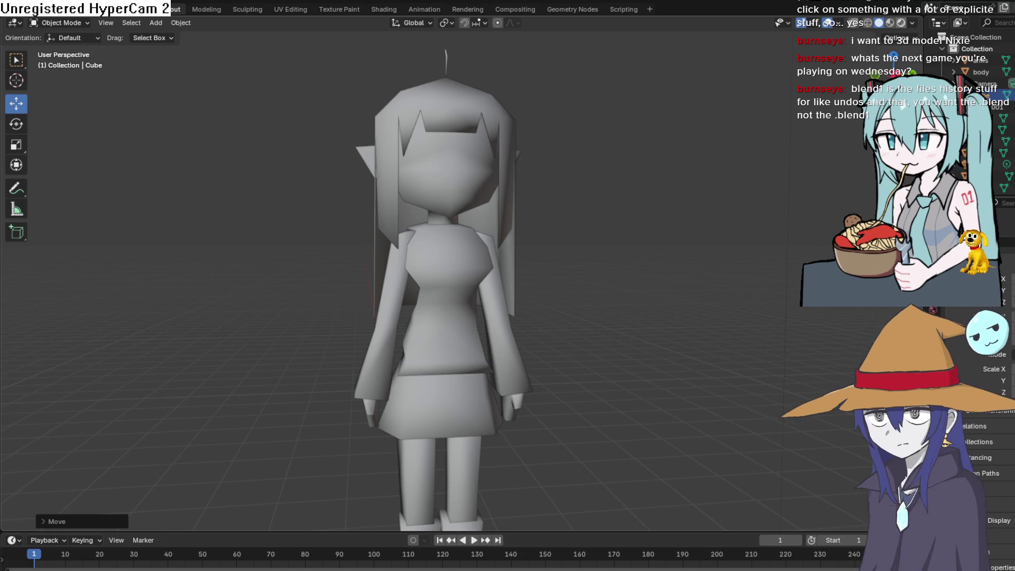
pyautogui.click(900, 23)
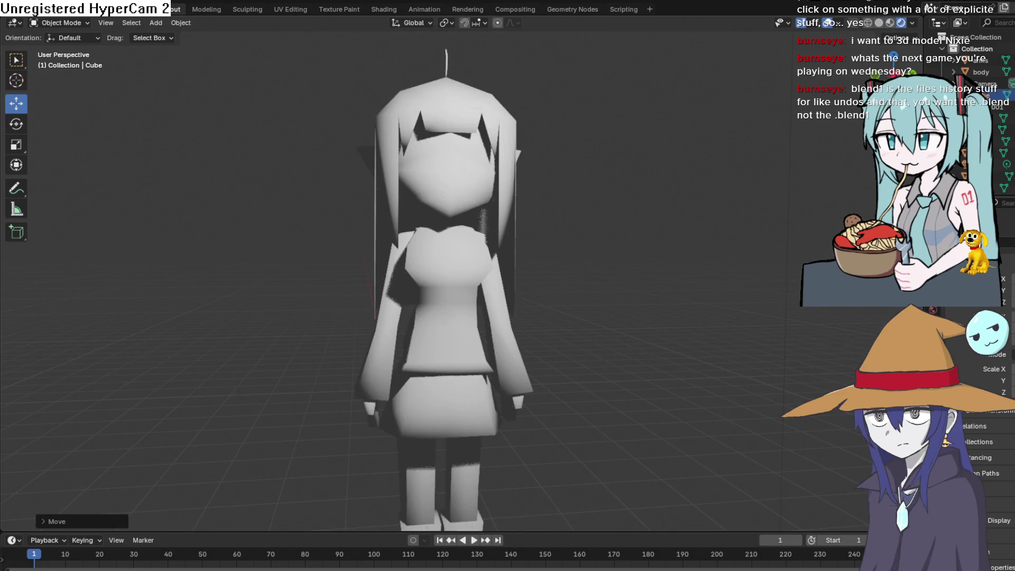
pyautogui.moveTo(623, 227)
pyautogui.mouseDown()
pyautogui.moveTo(636, 206)
pyautogui.moveTo(686, 182)
pyautogui.moveTo(735, 232)
pyautogui.moveTo(704, 227)
pyautogui.moveTo(682, 200)
pyautogui.mouseUp()
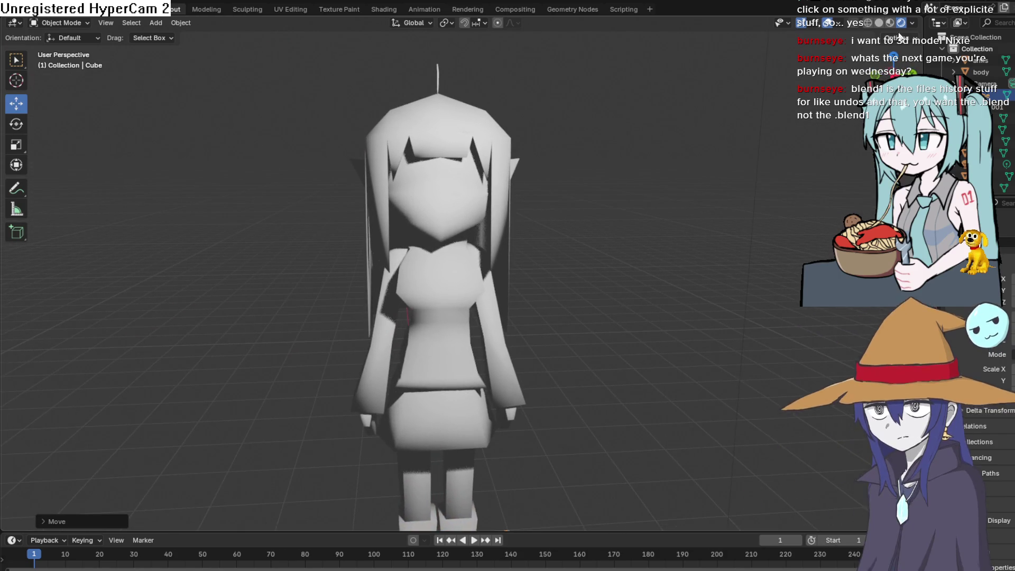
pyautogui.click(880, 24)
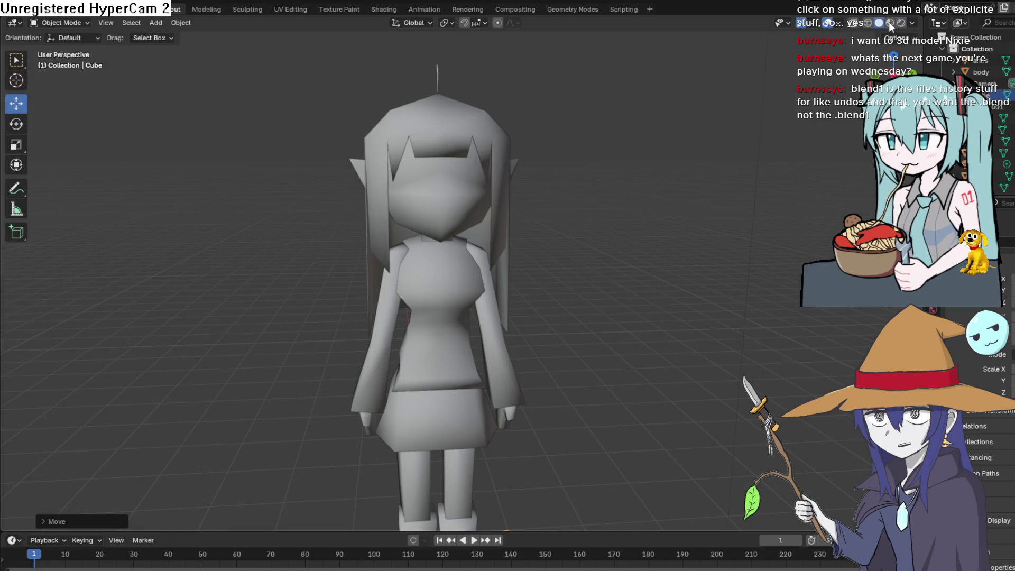
pyautogui.click(892, 22)
pyautogui.moveTo(740, 191)
pyautogui.mouseDown()
pyautogui.moveTo(646, 200)
pyautogui.moveTo(592, 170)
pyautogui.moveTo(721, 125)
pyautogui.moveTo(754, 142)
pyautogui.mouseUp()
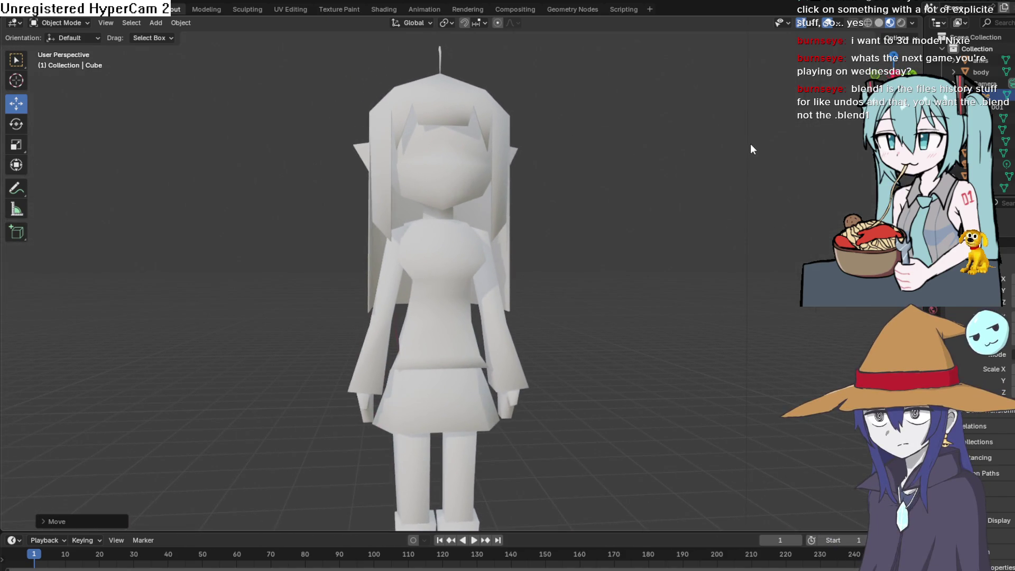
# Step: Zoom and orbit to look at the character's head from the side
pyautogui.scroll(-3, 740, 136)
pyautogui.scroll(6, 442, 179)
pyautogui.scroll(2, 441, 179)
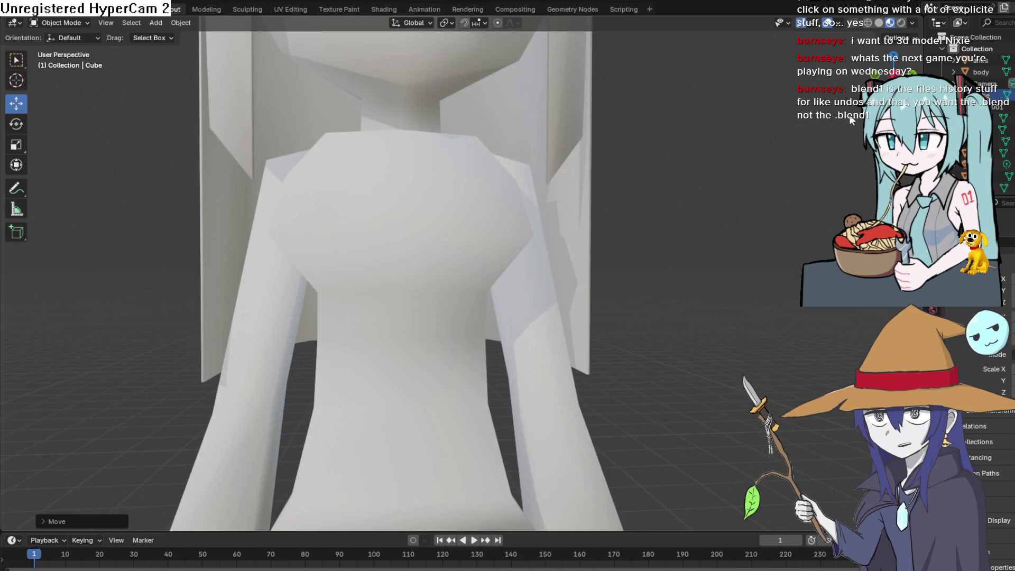
pyautogui.scroll(-2, 766, 153)
pyautogui.moveTo(814, 153)
pyautogui.mouseDown()
pyautogui.moveTo(666, 155)
pyautogui.moveTo(702, 174)
pyautogui.moveTo(776, 168)
pyautogui.moveTo(804, 140)
pyautogui.moveTo(730, 144)
pyautogui.moveTo(735, 156)
pyautogui.mouseUp()
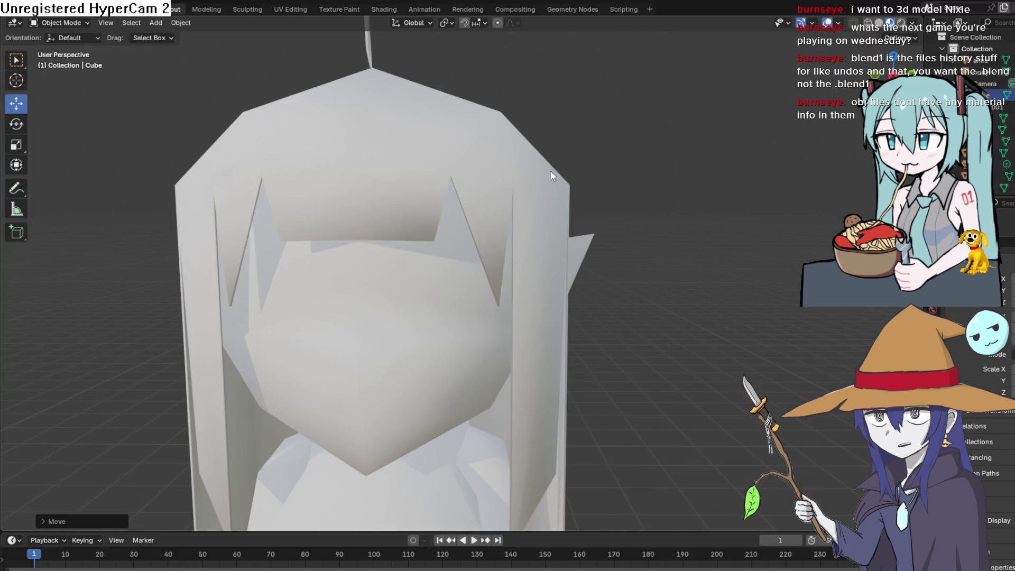
# Step: Rotate around the face, then show the Material Properties and its socket link menu
pyautogui.scroll(-5, 551, 174)
pyautogui.moveTo(510, 259)
pyautogui.mouseDown()
pyautogui.moveTo(494, 297)
pyautogui.moveTo(408, 258)
pyautogui.moveTo(414, 233)
pyautogui.moveTo(537, 231)
pyautogui.moveTo(550, 290)
pyautogui.moveTo(532, 299)
pyautogui.mouseUp()
pyautogui.scroll(-3, 532, 296)
pyautogui.scroll(5, 528, 303)
pyautogui.moveTo(550, 307); pyautogui.dragTo(560, 300)
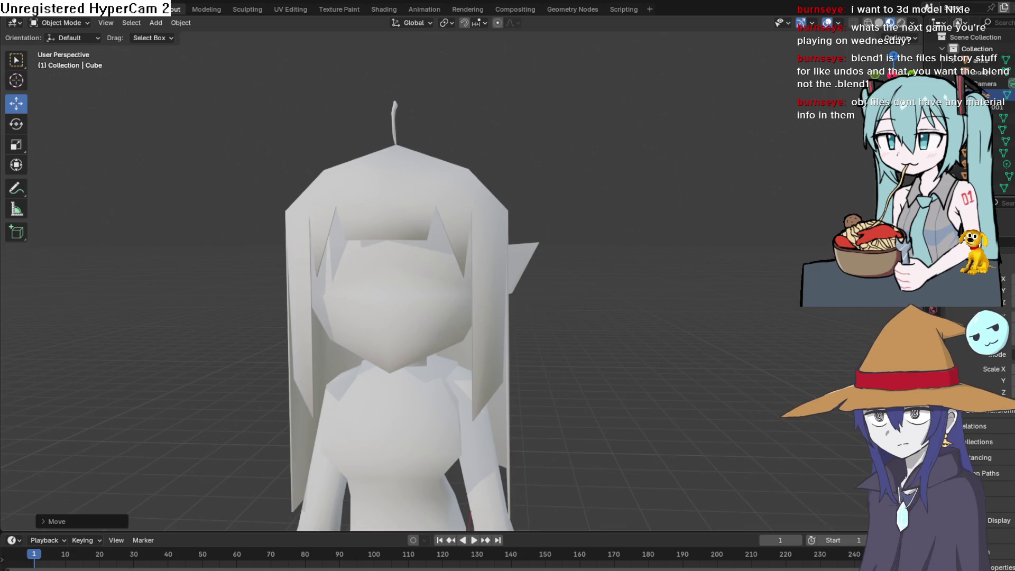
pyautogui.click(1006, 244)
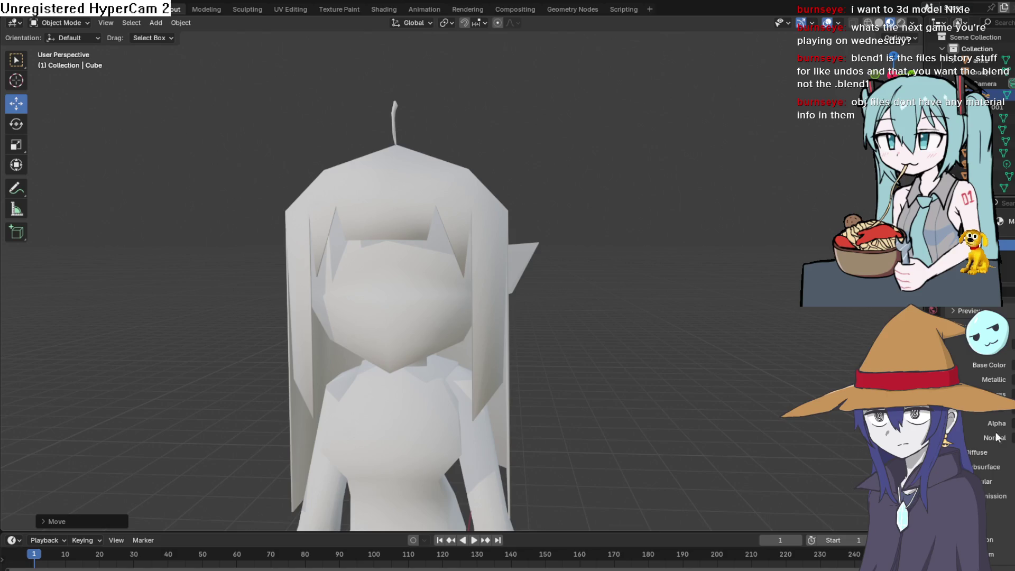
pyautogui.click(984, 447)
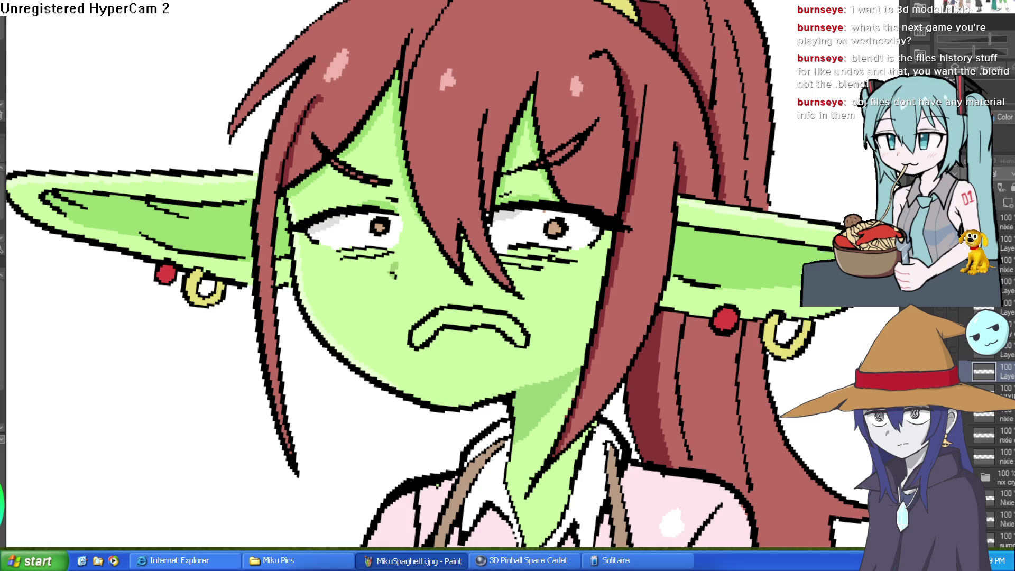
# Step: Draw a cheek line plus sweat drops on the cheek and forehead
pyautogui.moveTo(571, 315); pyautogui.dragTo(586, 201)
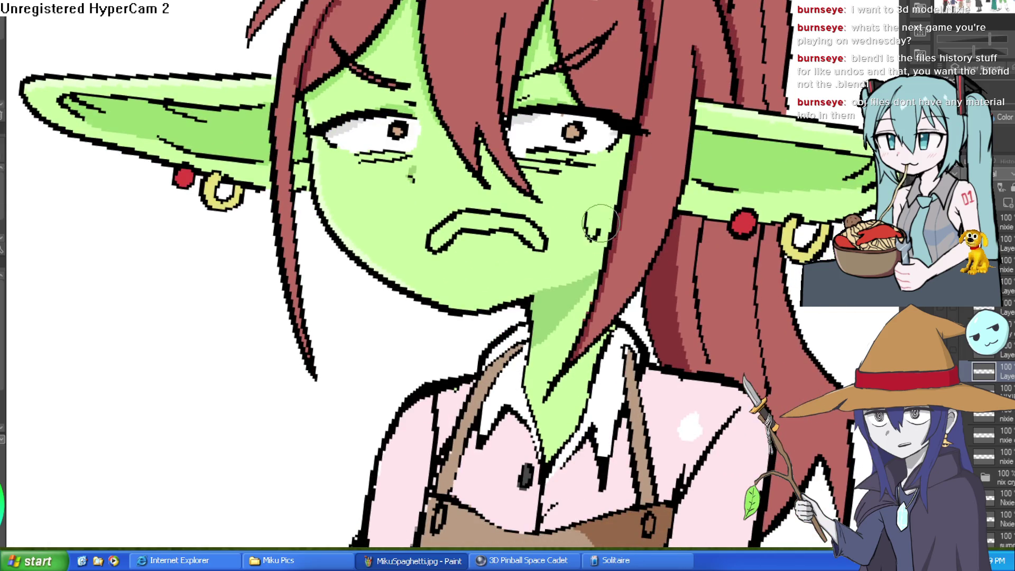
pyautogui.moveTo(344, 182); pyautogui.dragTo(361, 182)
pyautogui.moveTo(390, 29); pyautogui.dragTo(405, 38)
pyautogui.scroll(-5, 646, 173)
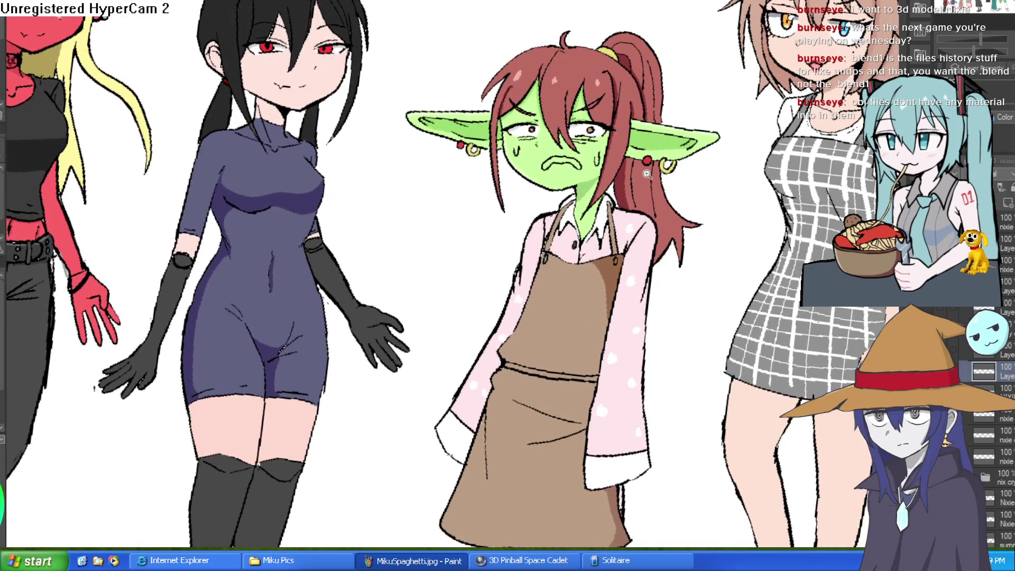
pyautogui.scroll(-2, 646, 173)
pyautogui.scroll(8, 646, 173)
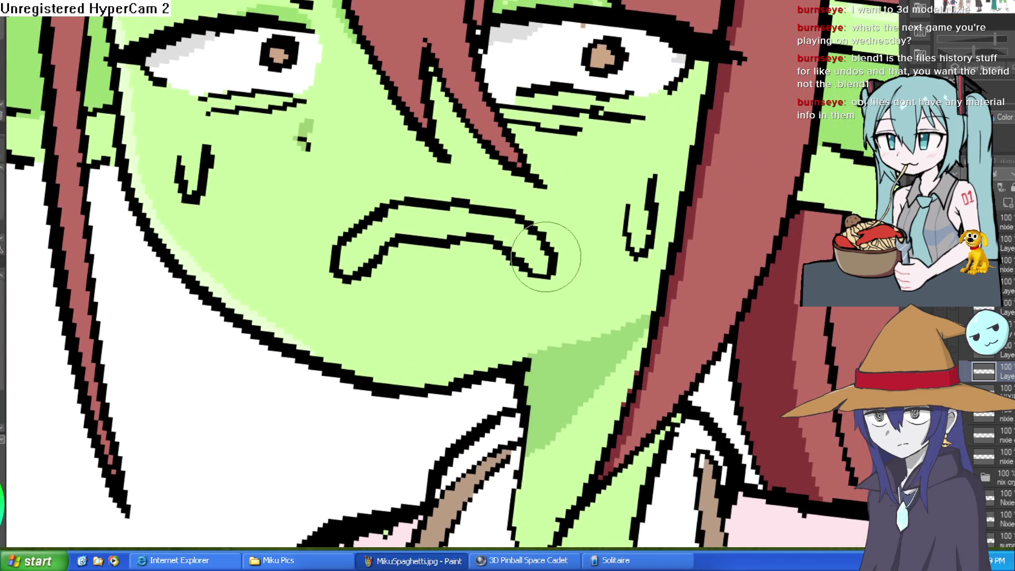
# Step: Add short stress lines under both eyes, undoing a stray line below the mouth
pyautogui.moveTo(423, 292); pyautogui.dragTo(433, 330)
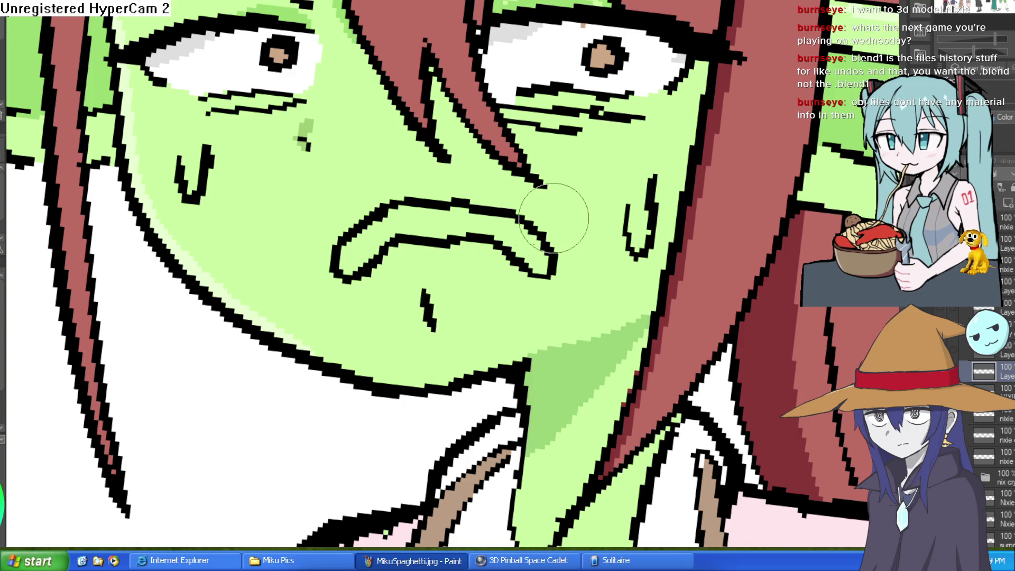
pyautogui.hotkey('ctrl', 'z')
pyautogui.moveTo(625, 95); pyautogui.dragTo(620, 161)
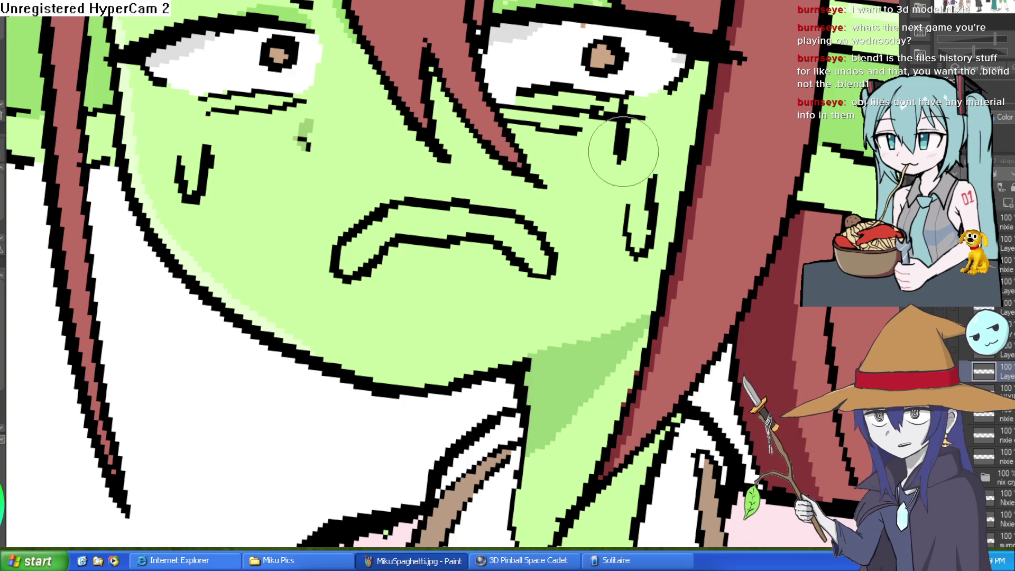
pyautogui.moveTo(655, 98); pyautogui.dragTo(654, 130)
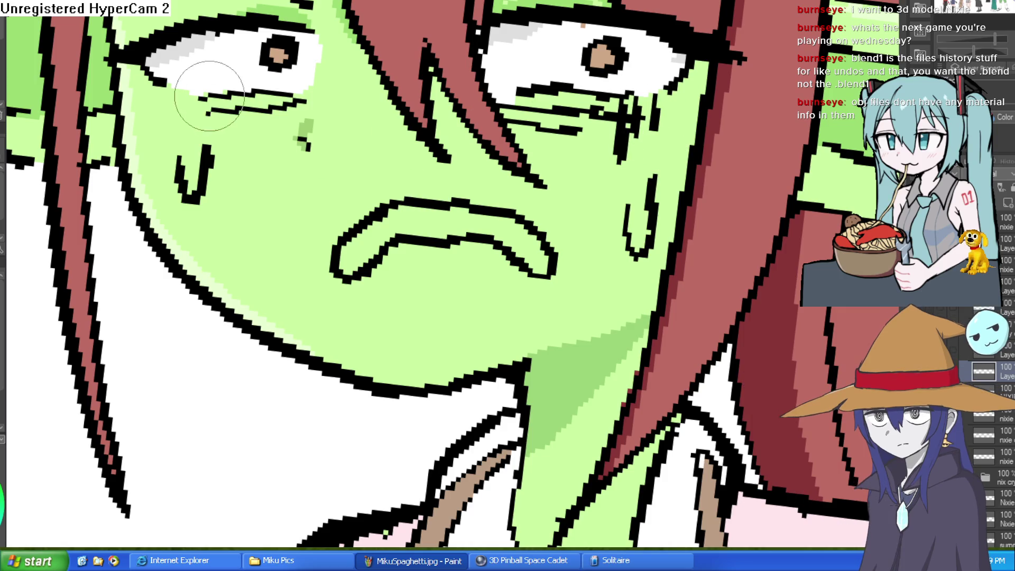
pyautogui.moveTo(296, 101)
pyautogui.mouseDown()
pyautogui.moveTo(253, 124)
pyautogui.moveTo(298, 101)
pyautogui.mouseUp()
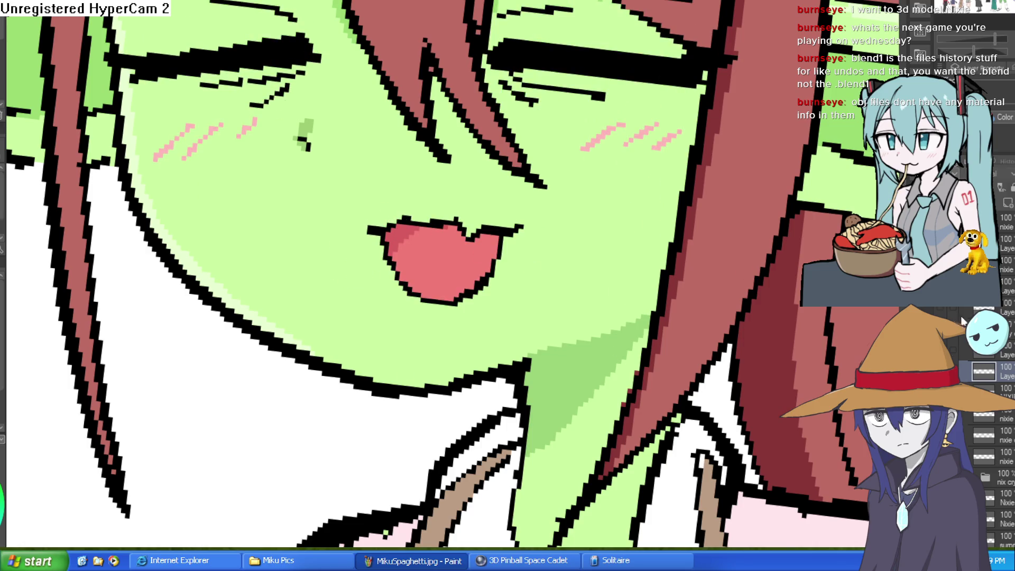
# Step: On the layer above NIXIE, shade the lip's left end darker pink
pyautogui.click(986, 390)
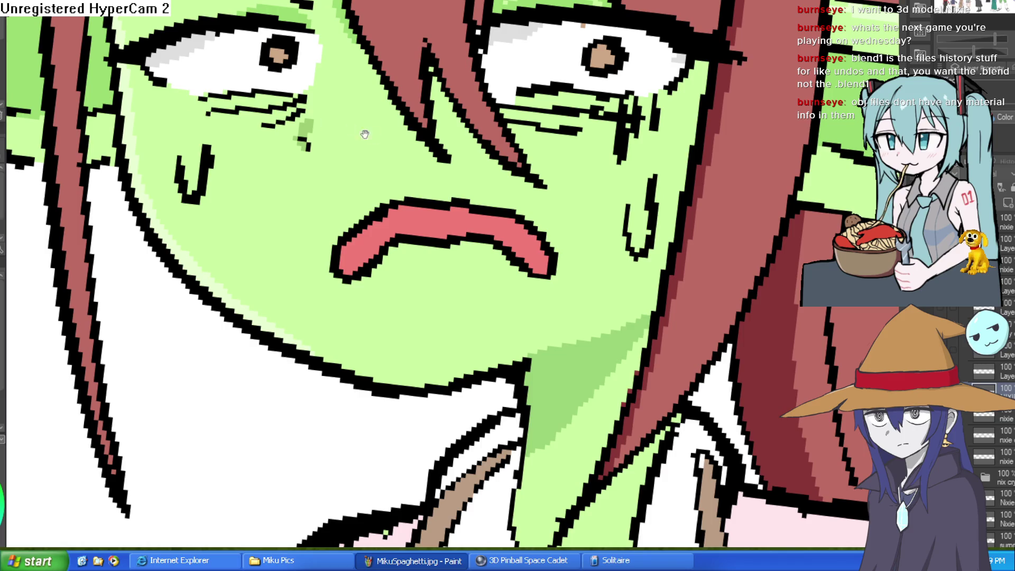
pyautogui.moveTo(438, 178); pyautogui.dragTo(492, 173)
pyautogui.click(984, 372)
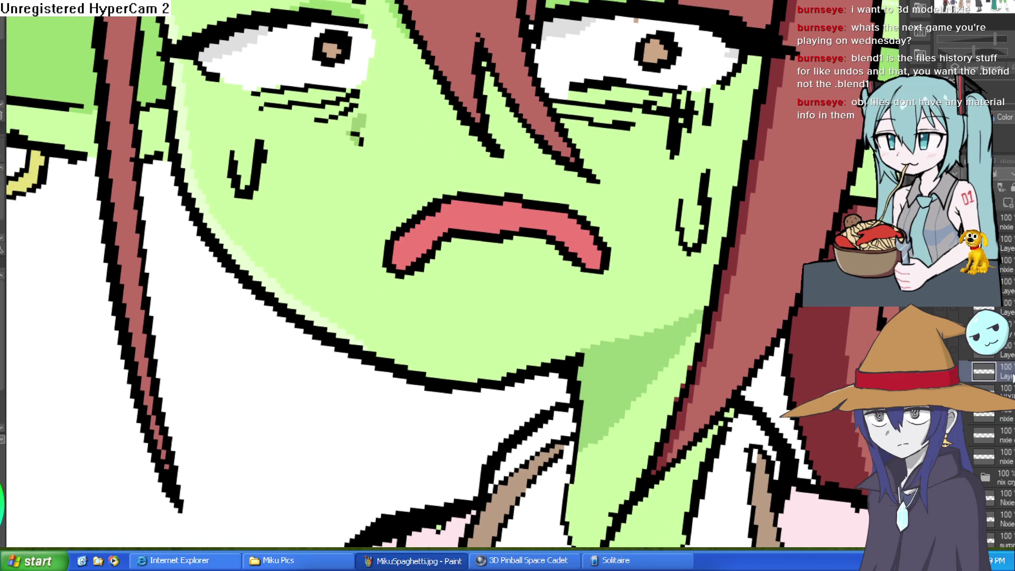
pyautogui.moveTo(407, 276)
pyautogui.mouseDown()
pyautogui.moveTo(396, 263)
pyautogui.moveTo(427, 221)
pyautogui.moveTo(403, 233)
pyautogui.moveTo(407, 240)
pyautogui.moveTo(421, 224)
pyautogui.mouseUp()
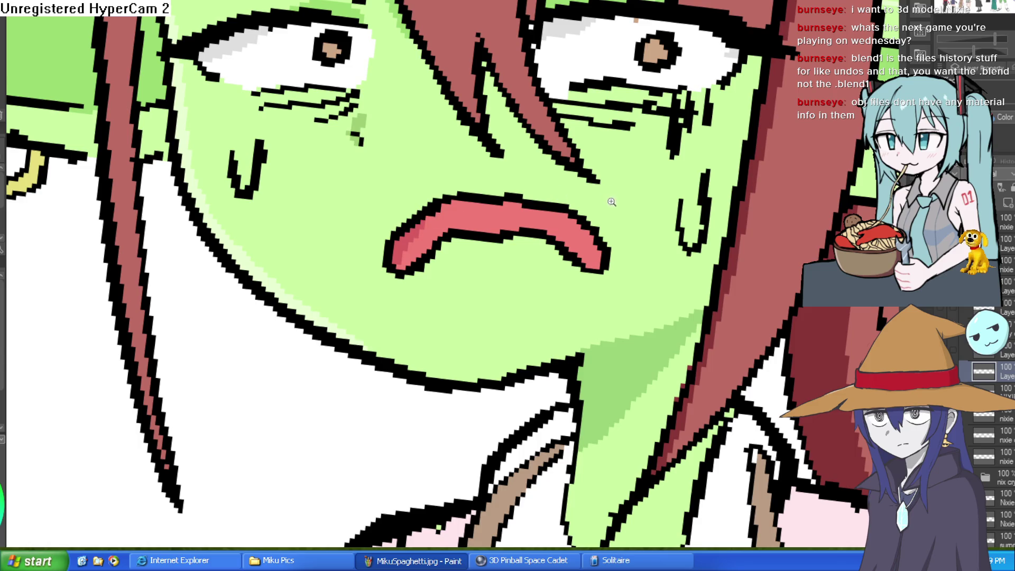
pyautogui.scroll(-5, 613, 201)
# Step: Zoom into the face and thin the tear lines by painting skin over them
pyautogui.click(684, 153)
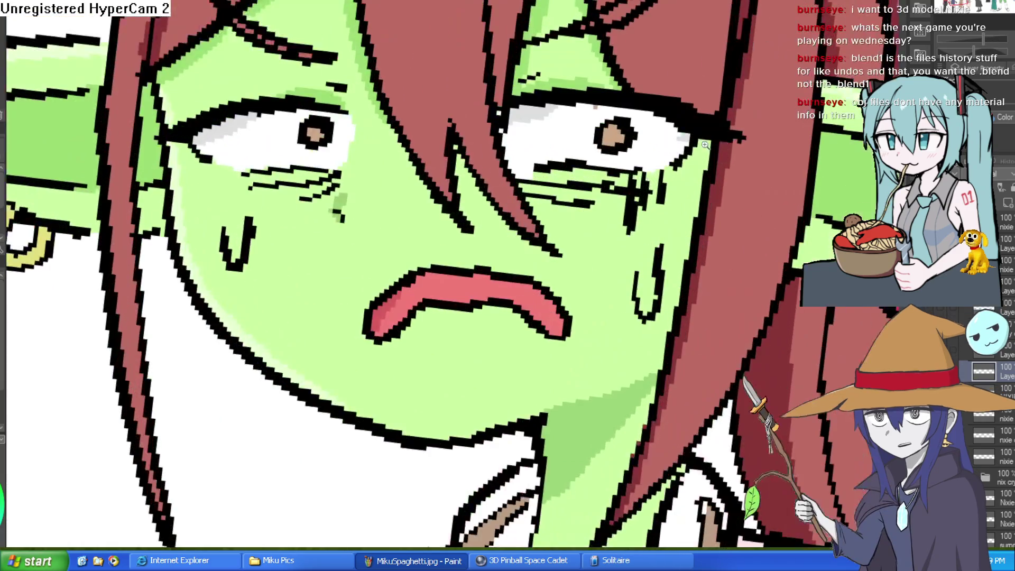
pyautogui.click(665, 207)
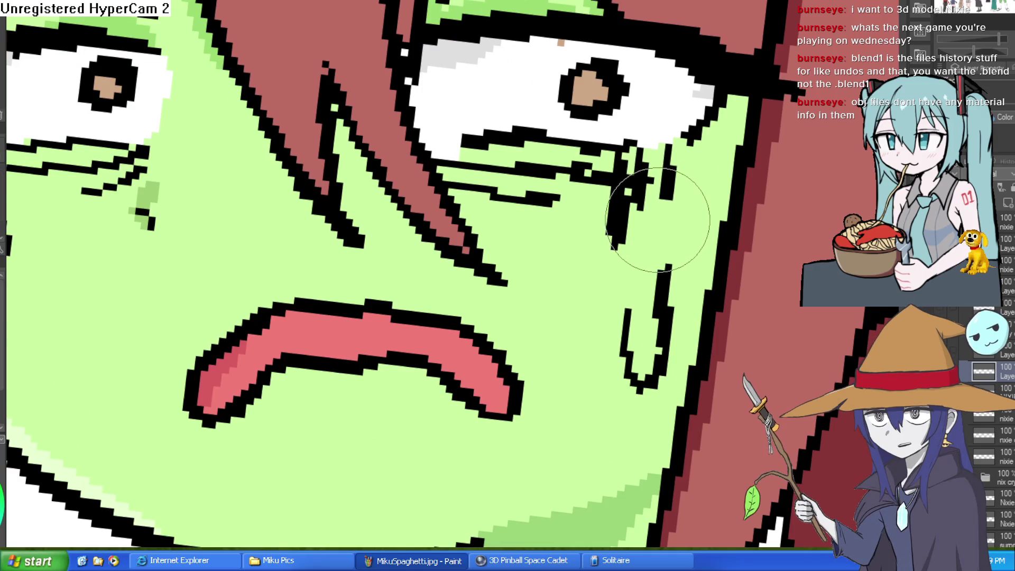
pyautogui.moveTo(624, 233)
pyautogui.mouseDown()
pyautogui.moveTo(654, 158)
pyautogui.moveTo(690, 177)
pyautogui.moveTo(622, 215)
pyautogui.moveTo(634, 177)
pyautogui.moveTo(713, 159)
pyautogui.mouseUp()
pyautogui.scroll(-5, 713, 159)
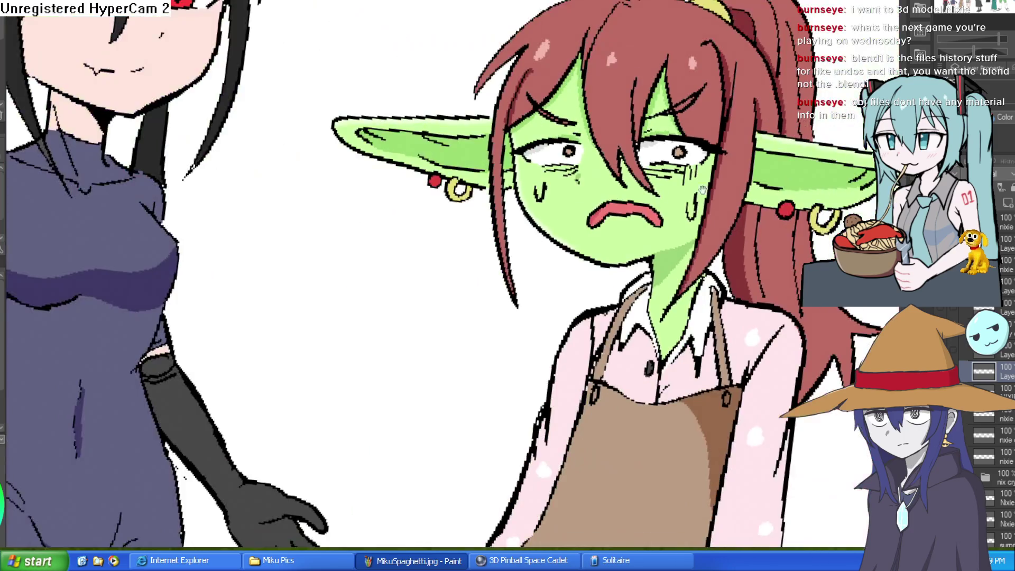
pyautogui.scroll(2, 714, 197)
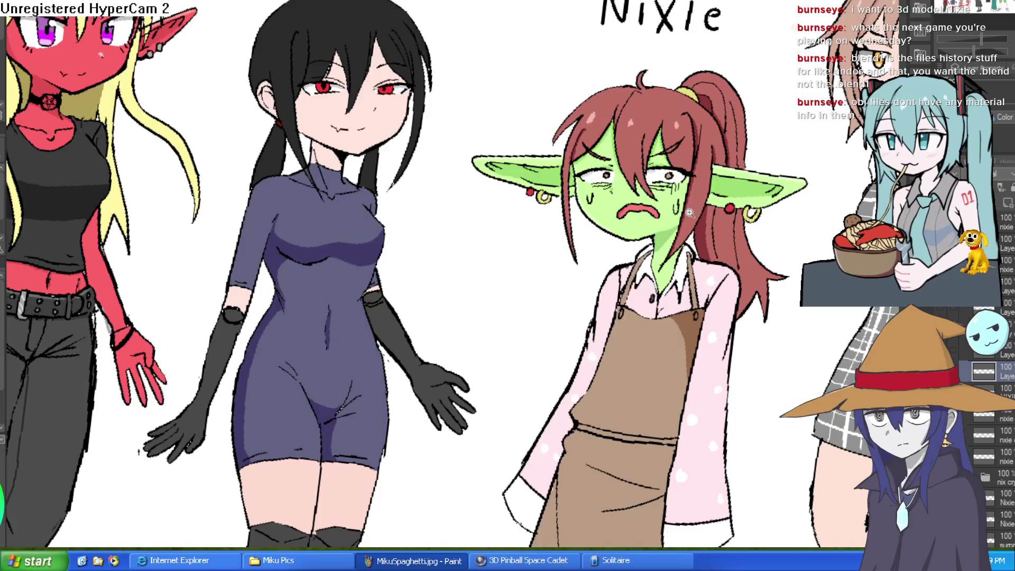
pyautogui.scroll(3, 714, 197)
pyautogui.scroll(-2, 716, 198)
pyautogui.scroll(1, 717, 201)
pyautogui.scroll(-4, 717, 200)
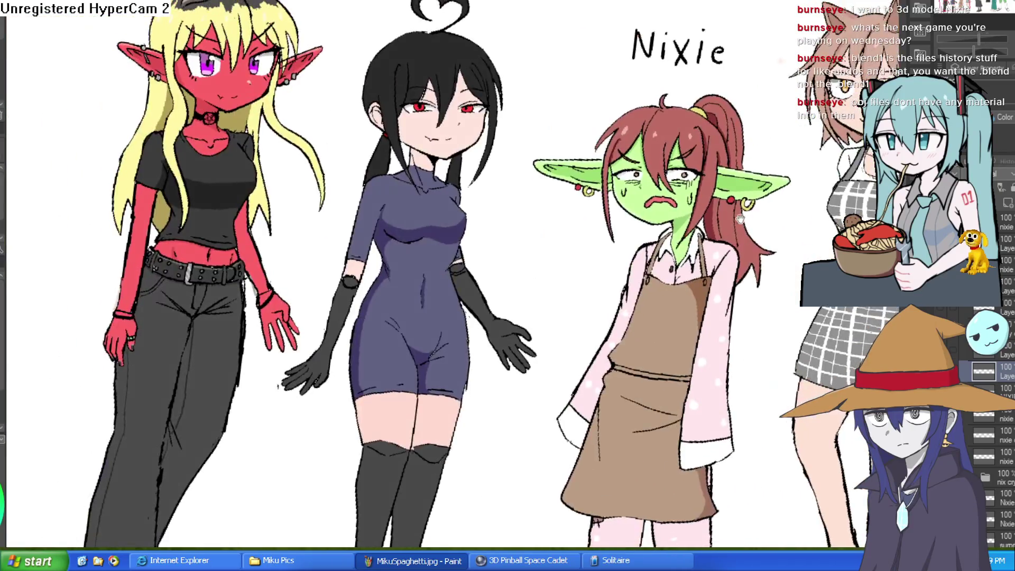
pyautogui.scroll(6, 708, 195)
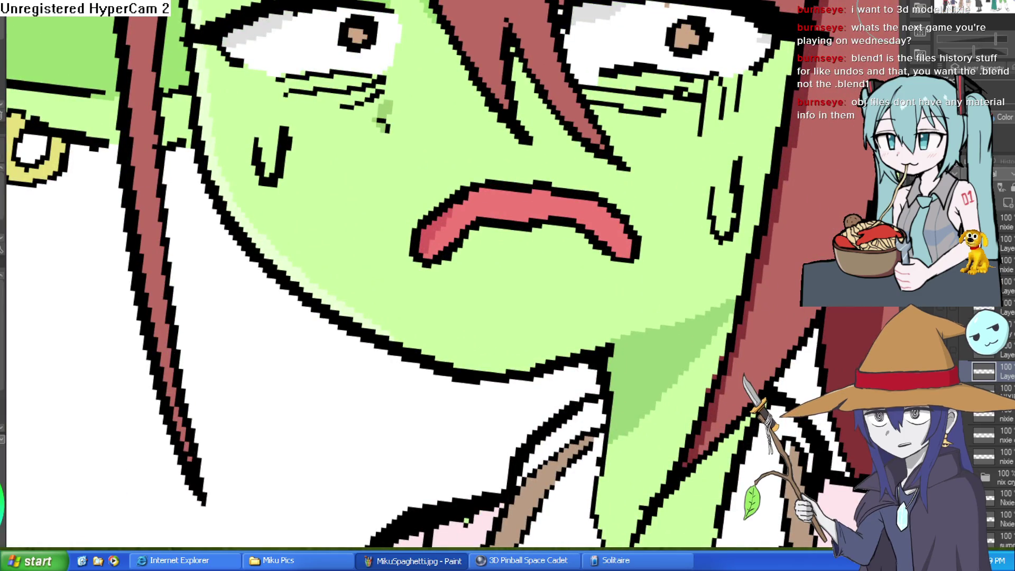
pyautogui.moveTo(688, 125); pyautogui.dragTo(670, 223)
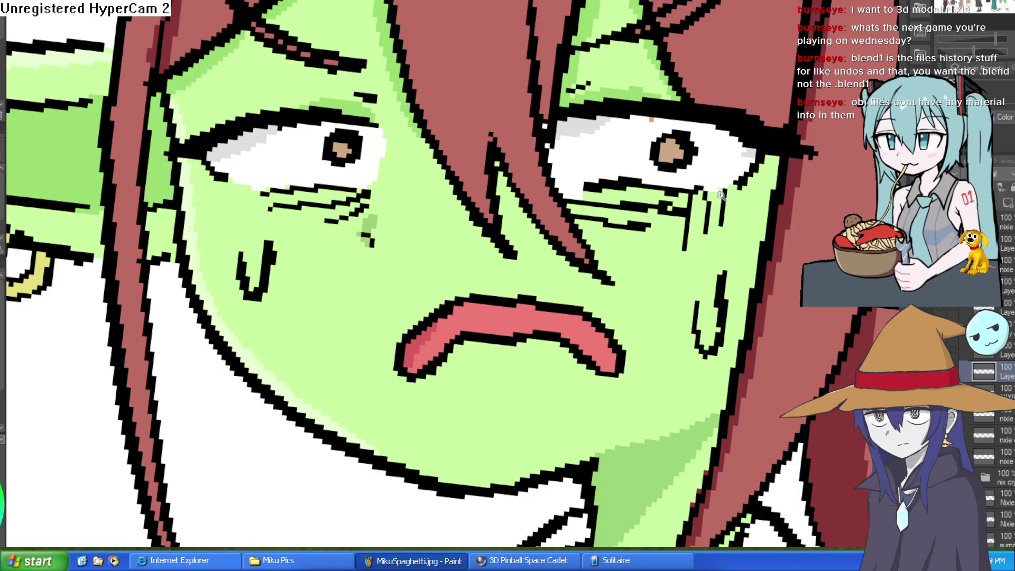
# Step: Paint light-blue tears under the right and left eyes
pyautogui.scroll(2, 711, 194)
pyautogui.moveTo(736, 170); pyautogui.dragTo(729, 192)
pyautogui.scroll(-2, 725, 200)
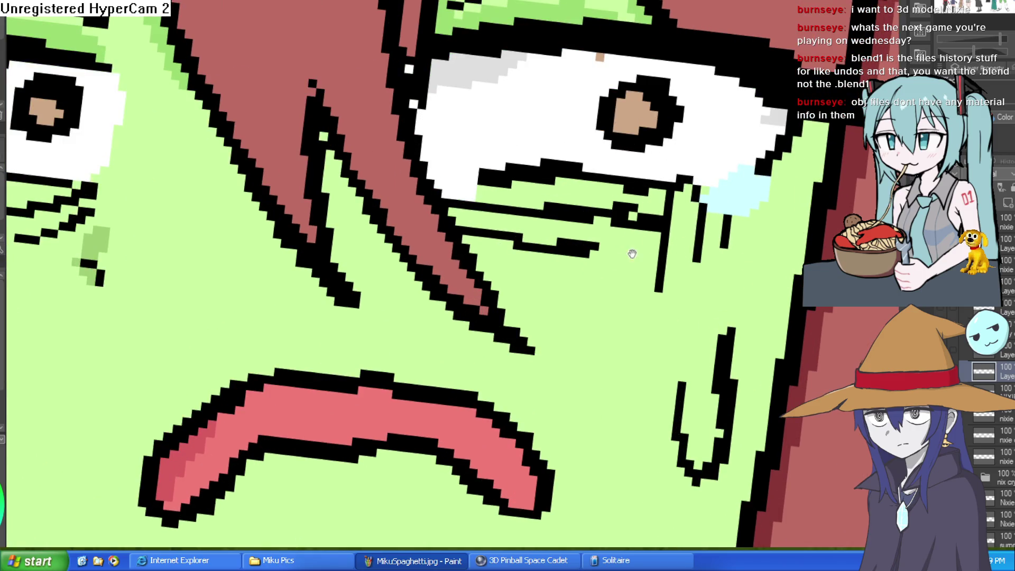
pyautogui.scroll(2, 328, 190)
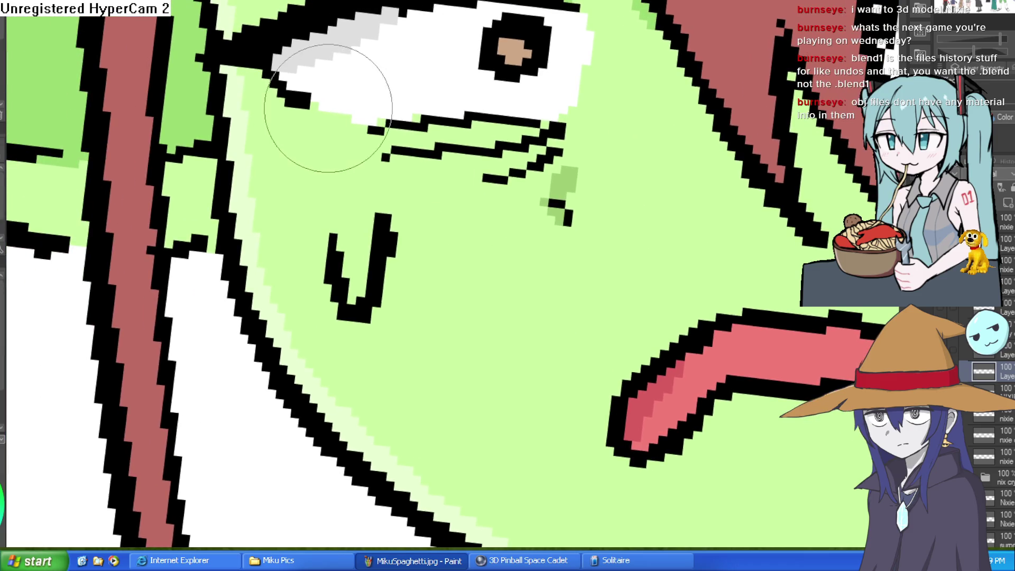
pyautogui.moveTo(328, 108)
pyautogui.mouseDown()
pyautogui.moveTo(362, 102)
pyautogui.moveTo(317, 127)
pyautogui.mouseUp()
pyautogui.scroll(-3, 630, 224)
pyautogui.scroll(3, 742, 214)
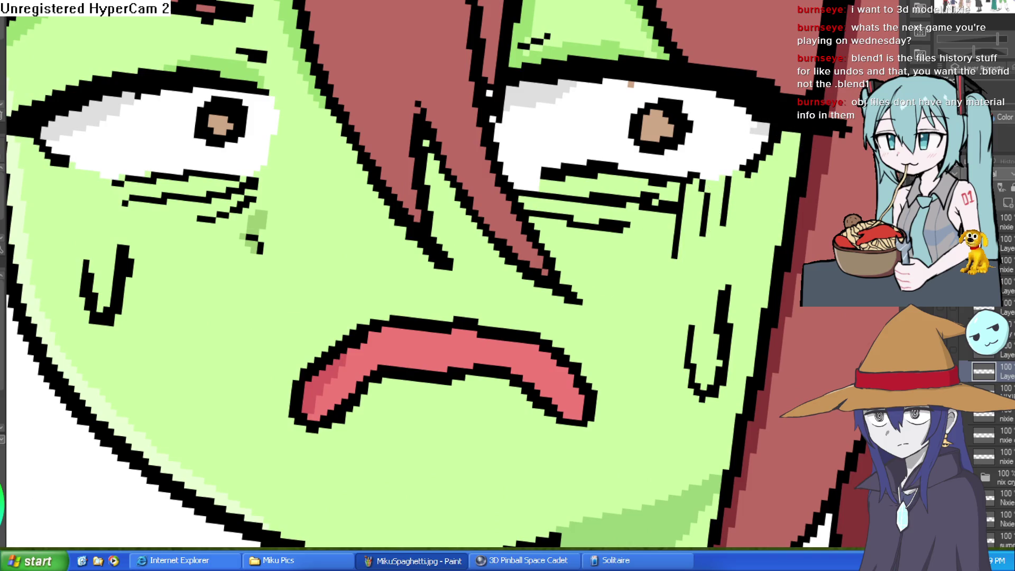
# Step: Draw black crying lines under the right eye and a tear outline under the left
pyautogui.hscroll(2, 608, 190)
pyautogui.moveTo(674, 177)
pyautogui.mouseDown()
pyautogui.moveTo(653, 158)
pyautogui.moveTo(657, 174)
pyautogui.moveTo(691, 178)
pyautogui.mouseUp()
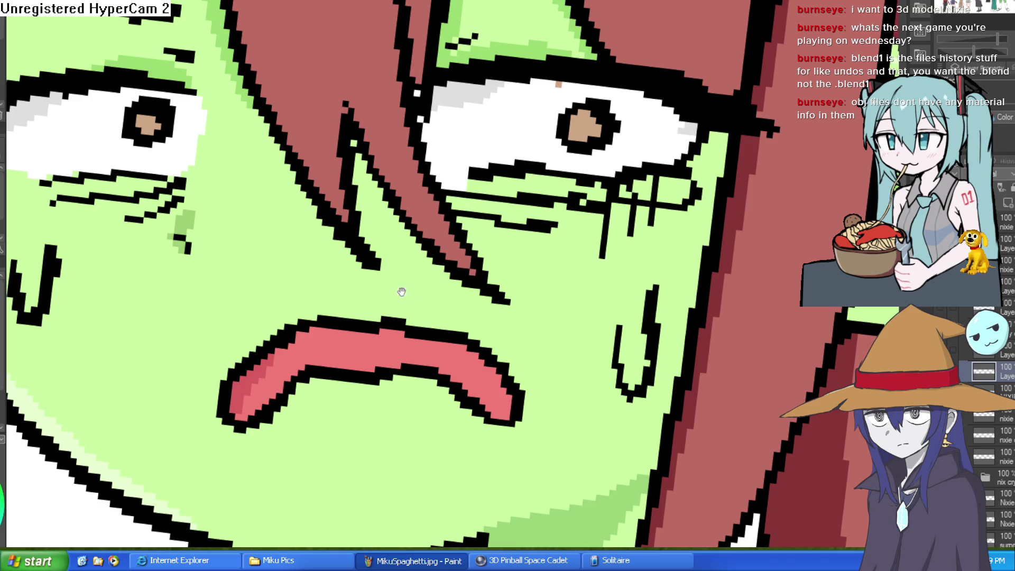
pyautogui.hscroll(-5, 397, 293)
pyautogui.moveTo(374, 170)
pyautogui.mouseDown()
pyautogui.moveTo(345, 200)
pyautogui.moveTo(373, 181)
pyautogui.mouseUp()
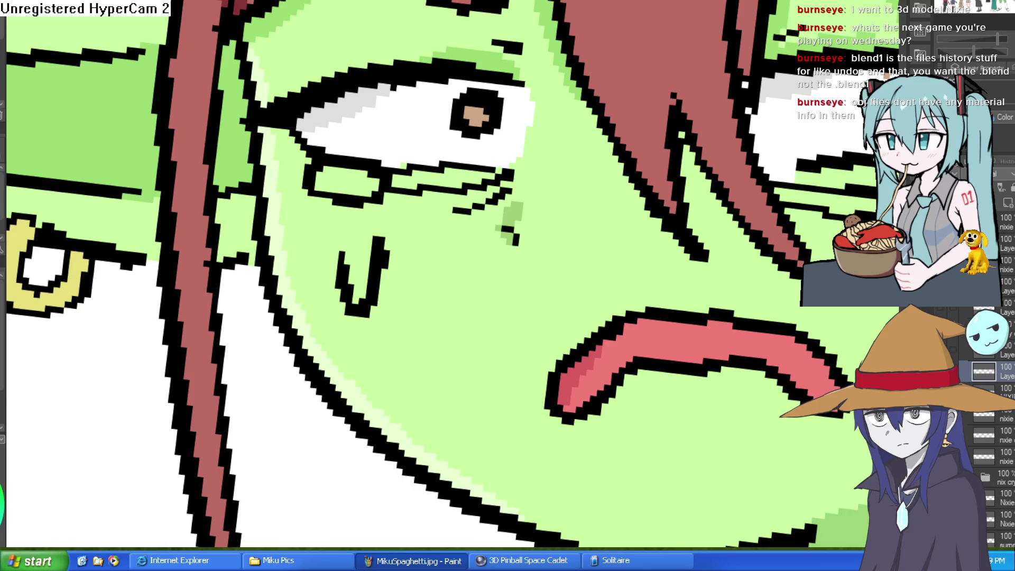
# Step: Fill the under-eye tears, both small boxes and the cheek teardrop with light blue
pyautogui.moveTo(350, 249)
pyautogui.mouseDown()
pyautogui.moveTo(358, 296)
pyautogui.moveTo(365, 226)
pyautogui.mouseUp()
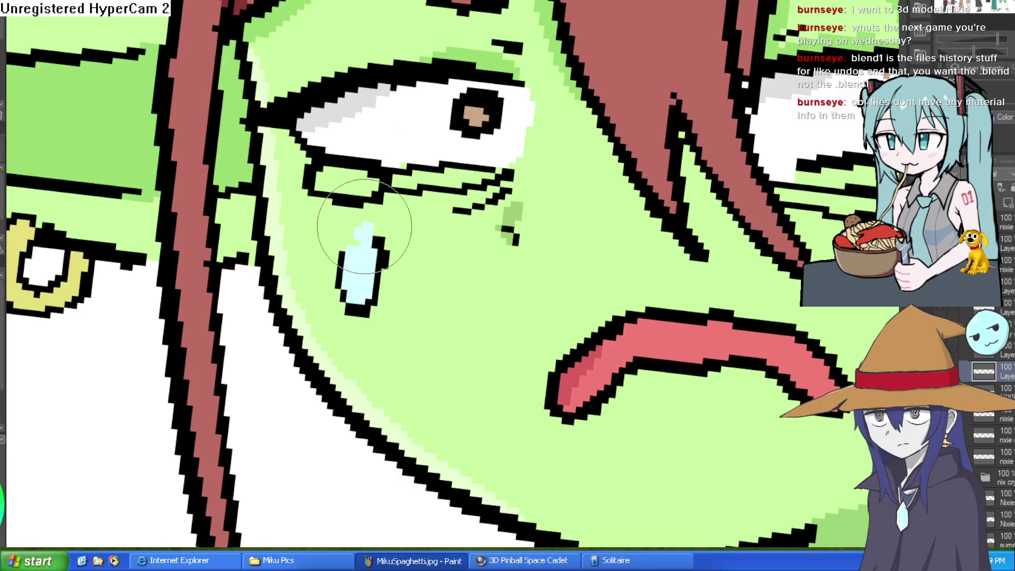
pyautogui.moveTo(372, 156)
pyautogui.mouseDown()
pyautogui.moveTo(335, 176)
pyautogui.moveTo(381, 180)
pyautogui.mouseUp()
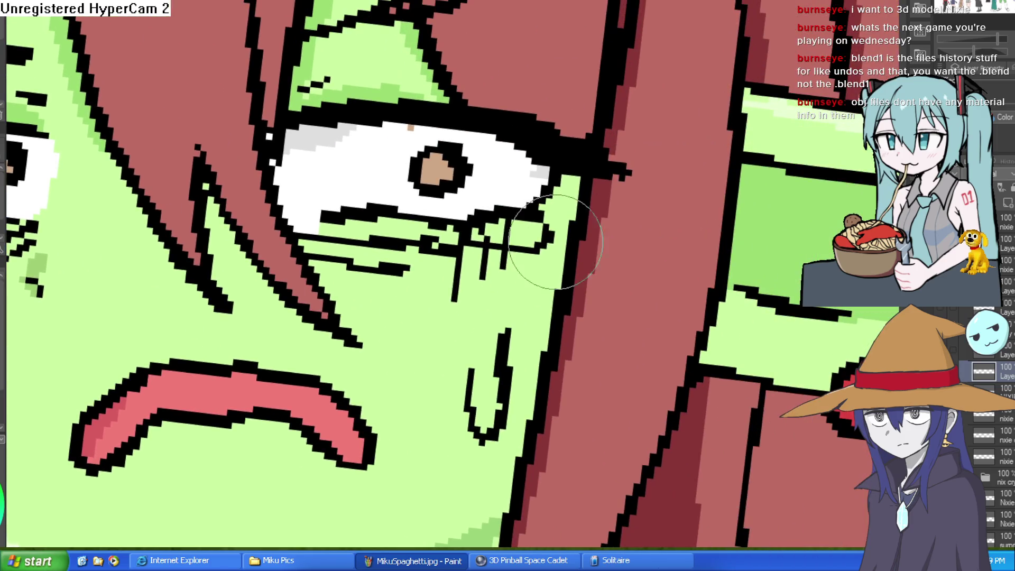
pyautogui.moveTo(505, 226)
pyautogui.mouseDown()
pyautogui.moveTo(539, 226)
pyautogui.moveTo(496, 237)
pyautogui.moveTo(526, 242)
pyautogui.mouseUp()
pyautogui.moveTo(483, 364)
pyautogui.mouseDown()
pyautogui.moveTo(464, 358)
pyautogui.moveTo(481, 403)
pyautogui.mouseUp()
pyautogui.scroll(-5, 481, 403)
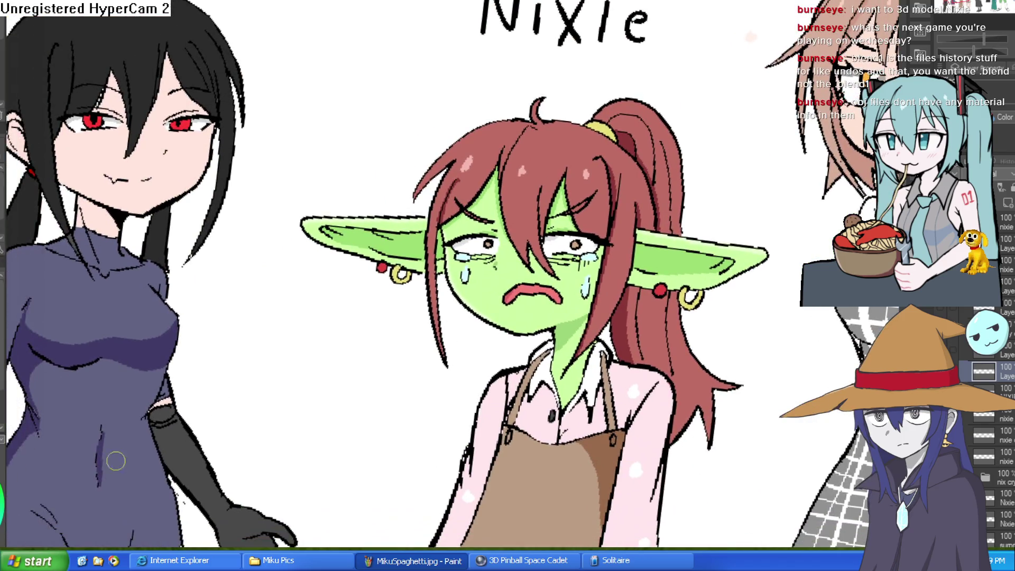
pyautogui.scroll(5, 486, 183)
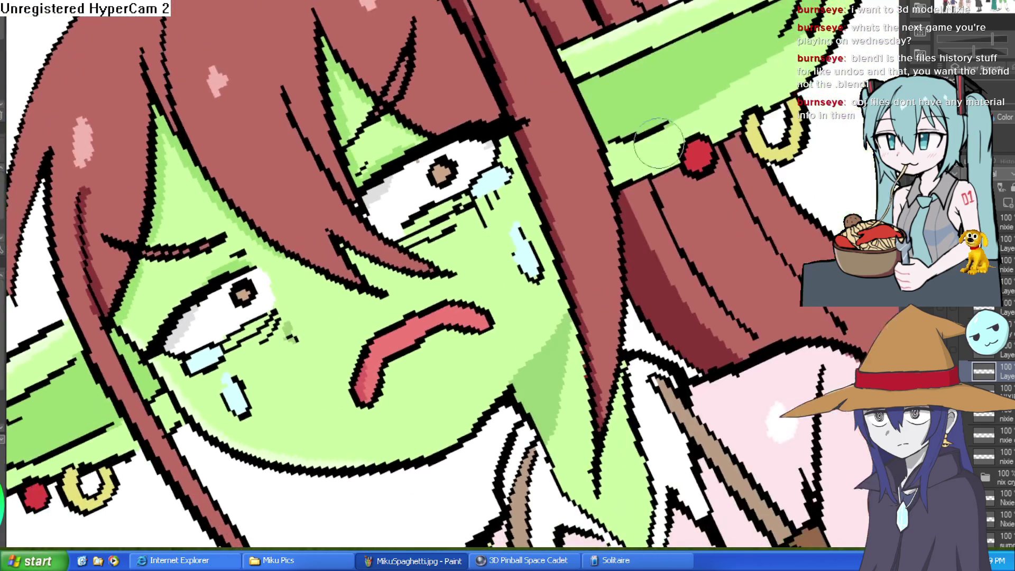
pyautogui.moveTo(201, 359)
pyautogui.mouseDown()
pyautogui.moveTo(265, 230)
pyautogui.moveTo(445, 161)
pyautogui.mouseUp()
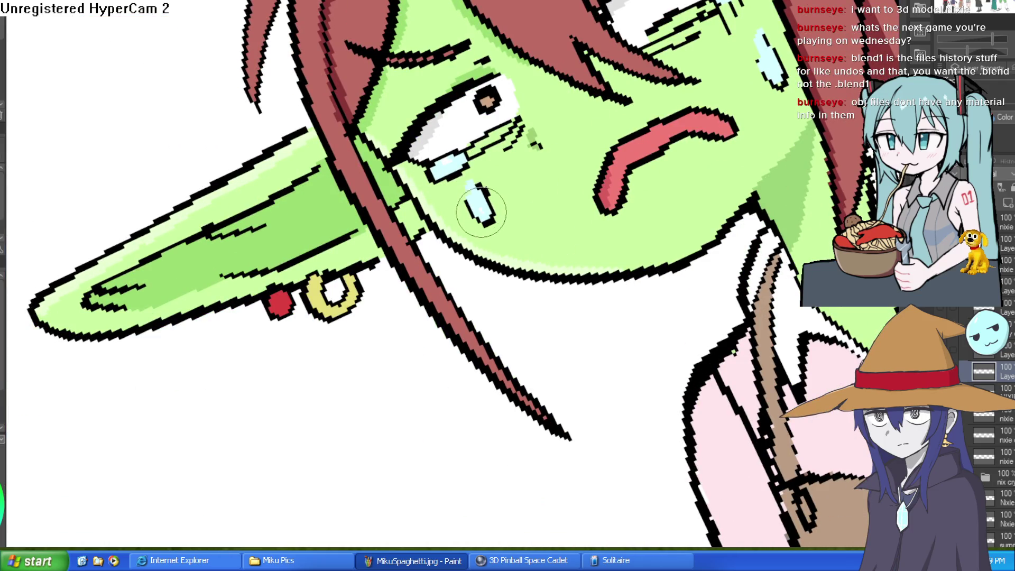
# Step: Reframe the view and ink worry wrinkle lines between the goblin's eyes
pyautogui.scroll(-3, 754, 281)
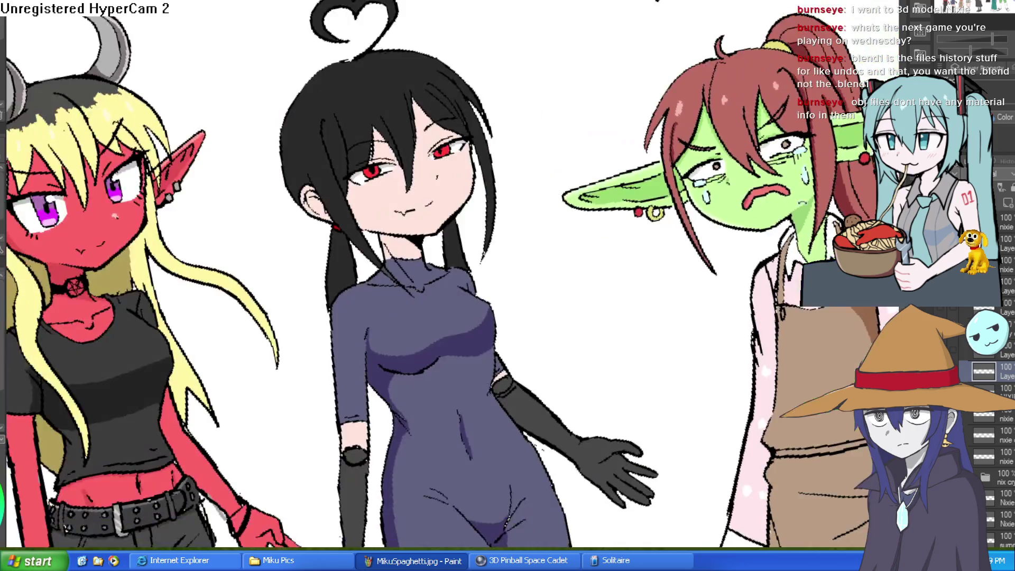
pyautogui.scroll(-2, 754, 282)
pyautogui.moveTo(754, 281)
pyautogui.mouseDown()
pyautogui.moveTo(740, 228)
pyautogui.moveTo(706, 169)
pyautogui.moveTo(700, 129)
pyautogui.moveTo(715, 136)
pyautogui.moveTo(713, 158)
pyautogui.moveTo(690, 161)
pyautogui.moveTo(687, 149)
pyautogui.mouseUp()
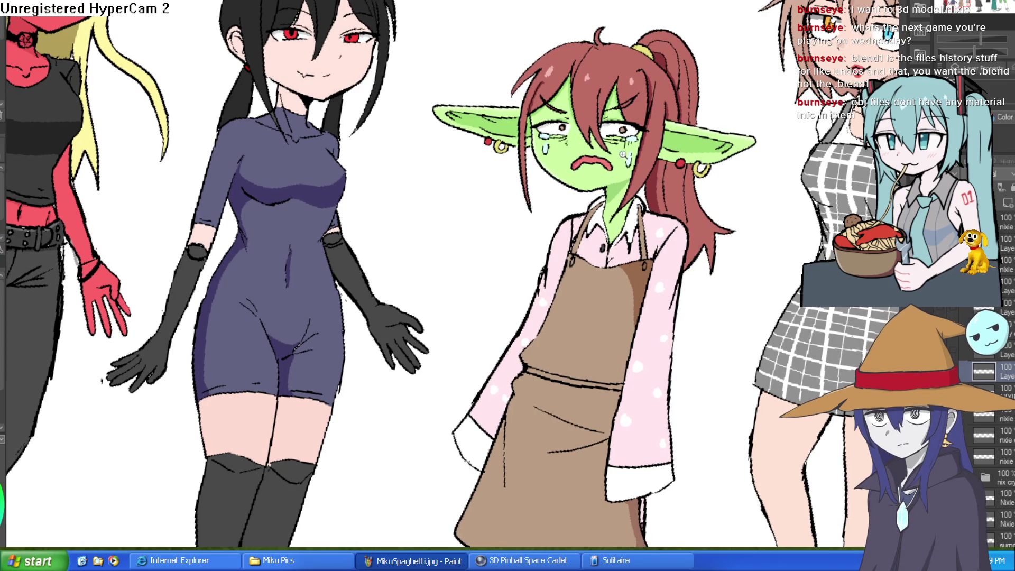
pyautogui.scroll(3, 628, 154)
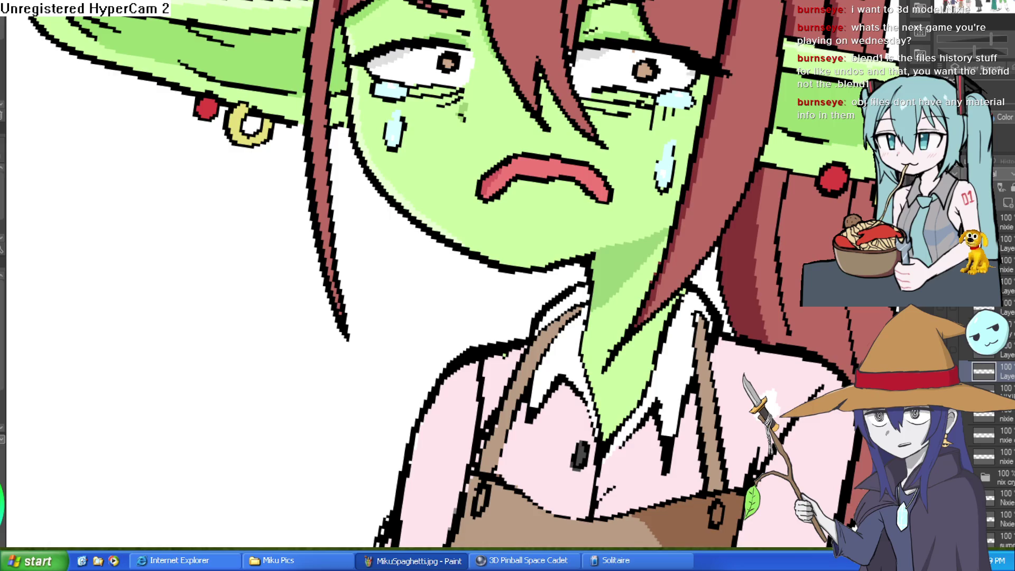
pyautogui.scroll(-4, 544, 168)
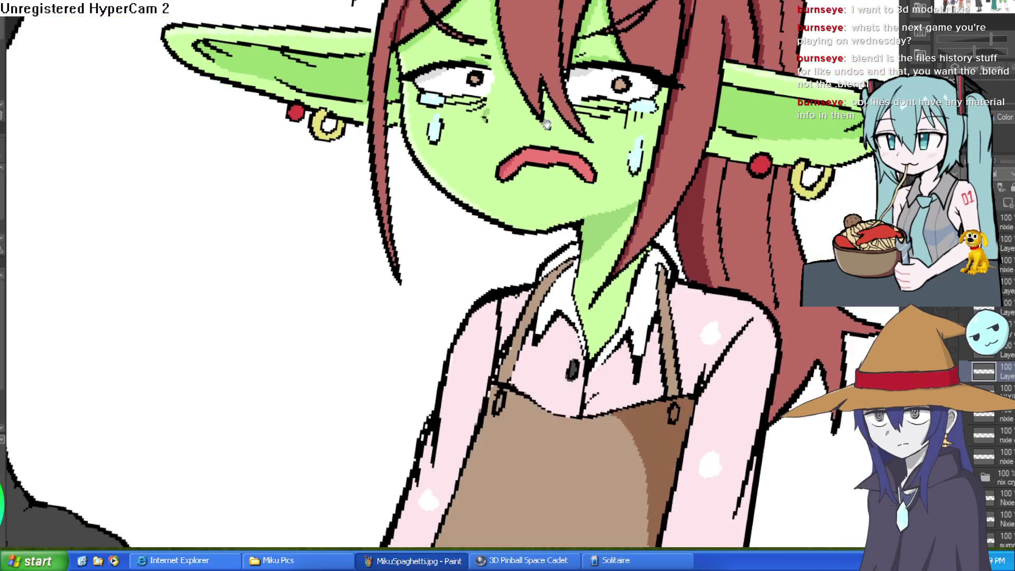
pyautogui.scroll(3, 544, 168)
pyautogui.moveTo(495, 128); pyautogui.dragTo(500, 188)
pyautogui.moveTo(510, 152); pyautogui.dragTo(504, 180)
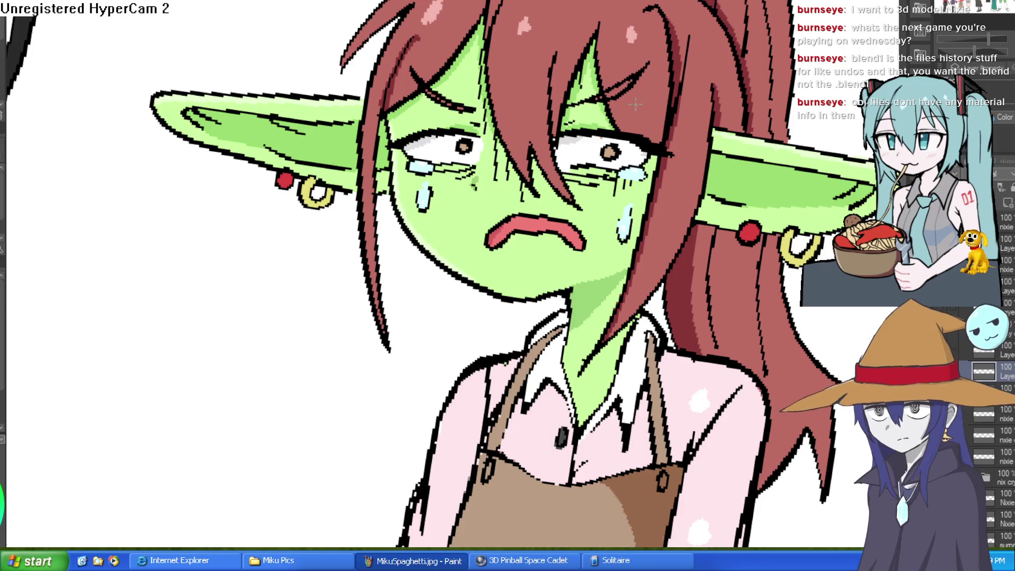
# Step: Zoom out to check the finished crying goblin within the full character lineup
pyautogui.hotkey('ctrl', '0')
pyautogui.scroll(5, 607, 159)
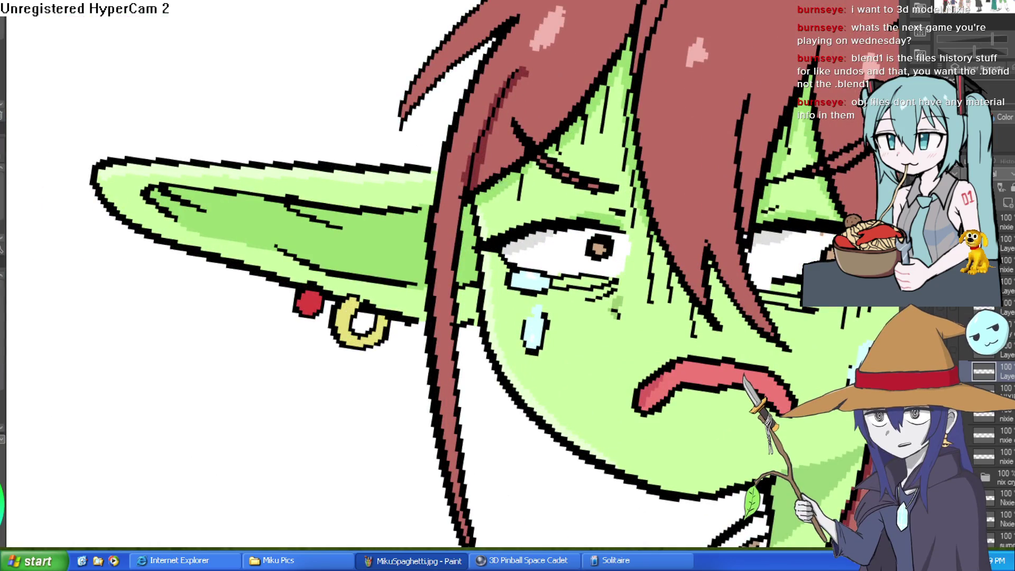
pyautogui.moveTo(516, 179); pyautogui.dragTo(337, 120)
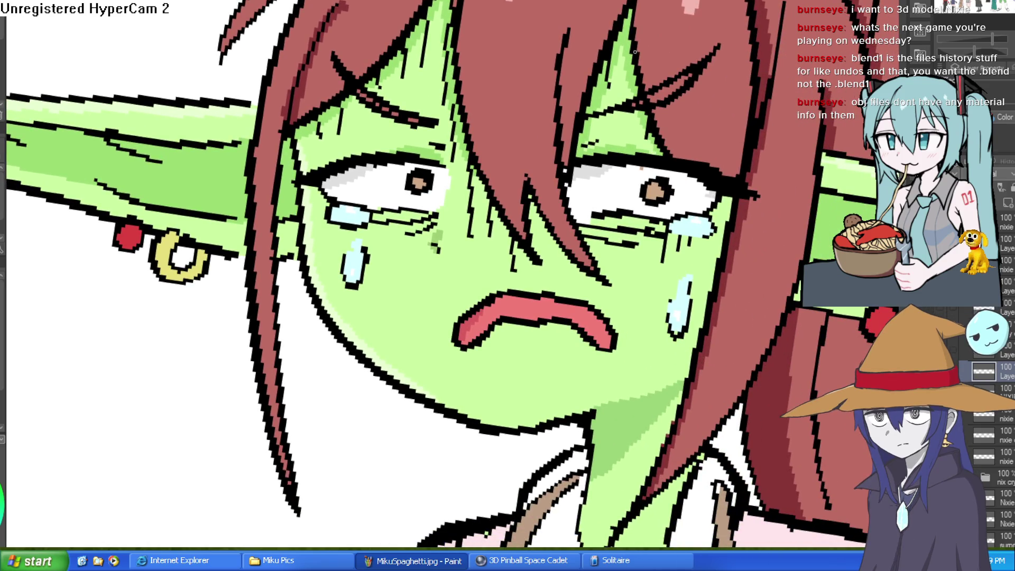
pyautogui.hotkey('ctrl', '0')
pyautogui.scroll(1, 728, 141)
pyautogui.scroll(5, 728, 141)
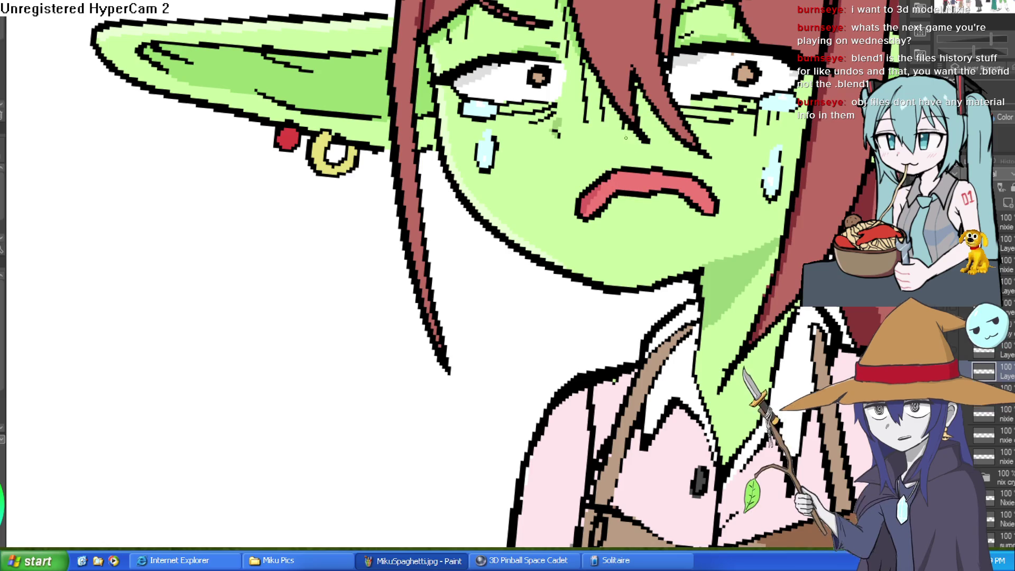
pyautogui.hotkey('ctrl', '-')
pyautogui.hotkey('ctrl', '-')
pyautogui.hotkey('ctrl', '-')
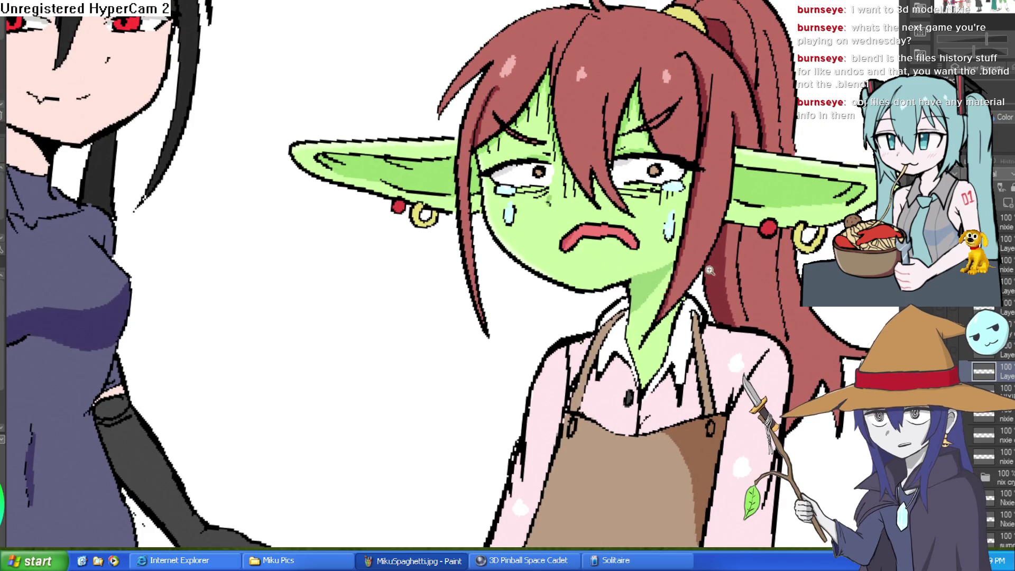
# Step: On a tilted view, shade the eye white's upper edge light grey, then view the whole goblin upright
pyautogui.scroll(3, 703, 193)
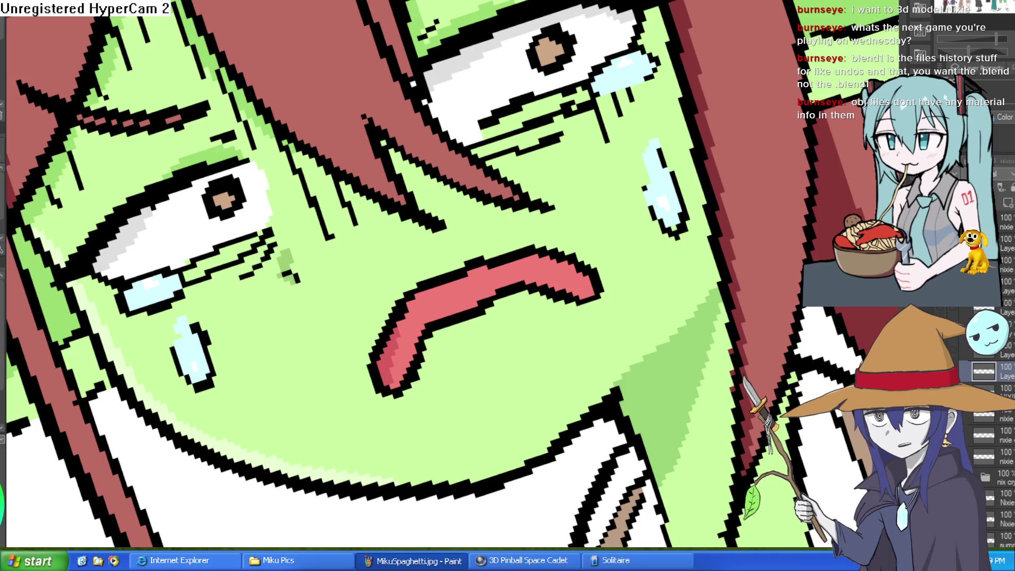
pyautogui.moveTo(644, 48); pyautogui.dragTo(269, 232)
pyautogui.moveTo(224, 279)
pyautogui.mouseDown()
pyautogui.moveTo(239, 259)
pyautogui.moveTo(230, 260)
pyautogui.mouseUp()
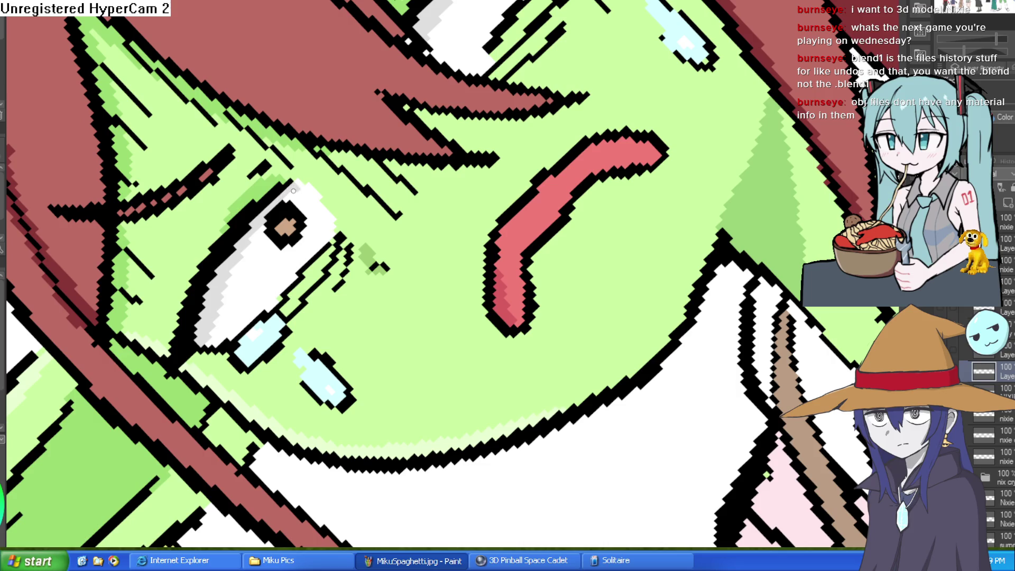
pyautogui.scroll(-5, 417, 124)
pyautogui.press('Delete')
pyautogui.moveTo(644, 169)
pyautogui.mouseDown()
pyautogui.moveTo(682, 178)
pyautogui.moveTo(661, 138)
pyautogui.mouseUp()
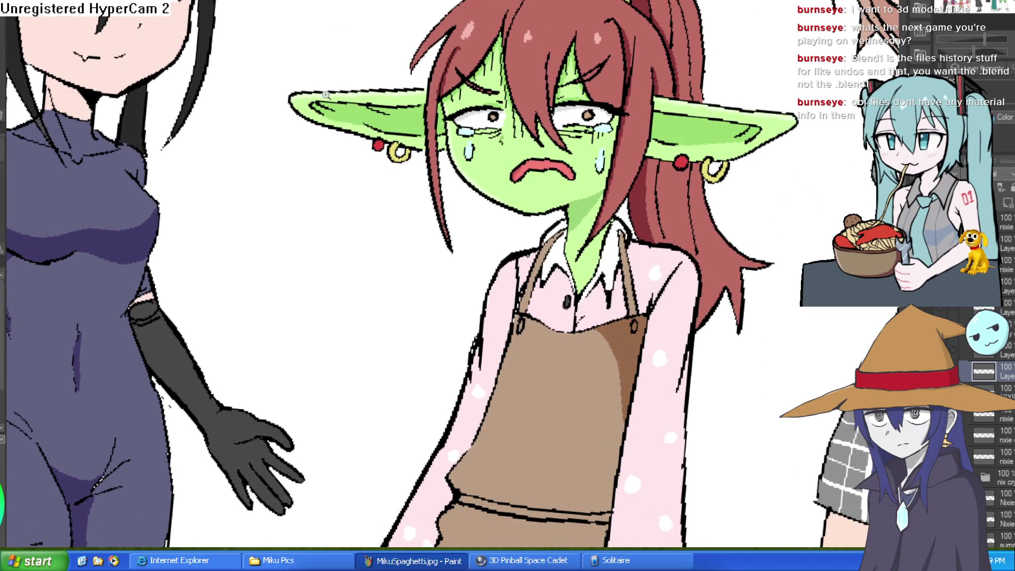
pyautogui.scroll(4, 573, 164)
# Step: Paint over both tips of Nixie's frowning mouth with face green to shorten it
pyautogui.moveTo(572, 162); pyautogui.dragTo(569, 188)
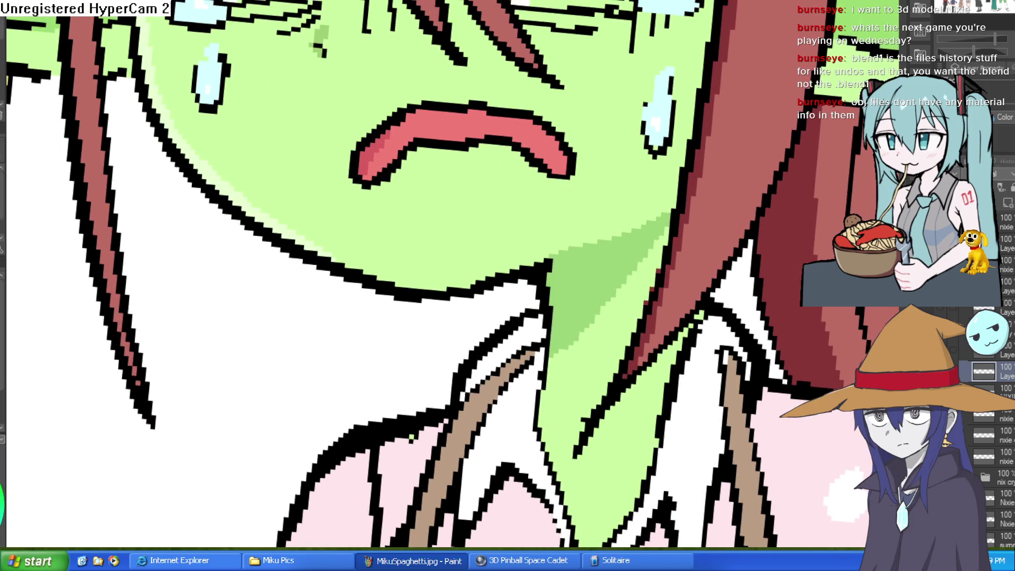
pyautogui.moveTo(564, 158)
pyautogui.mouseDown()
pyautogui.moveTo(525, 169)
pyautogui.moveTo(578, 147)
pyautogui.moveTo(564, 170)
pyautogui.mouseUp()
pyautogui.moveTo(398, 176)
pyautogui.mouseDown()
pyautogui.moveTo(362, 174)
pyautogui.moveTo(386, 177)
pyautogui.mouseUp()
pyautogui.scroll(-3, 595, 158)
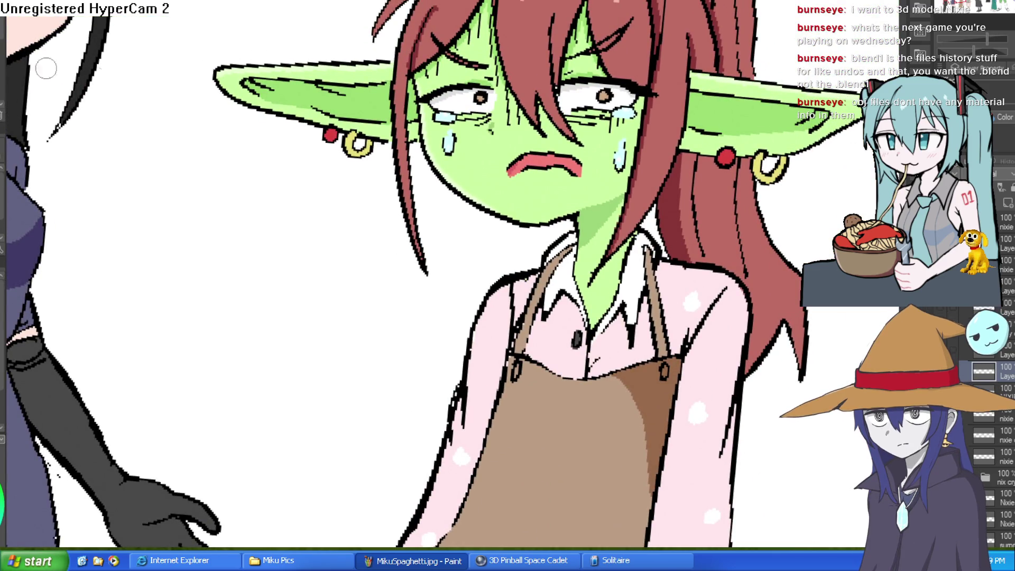
pyautogui.scroll(3, 587, 167)
# Step: Close both ends of the shortened mouth with black outline
pyautogui.moveTo(558, 195); pyautogui.dragTo(576, 174)
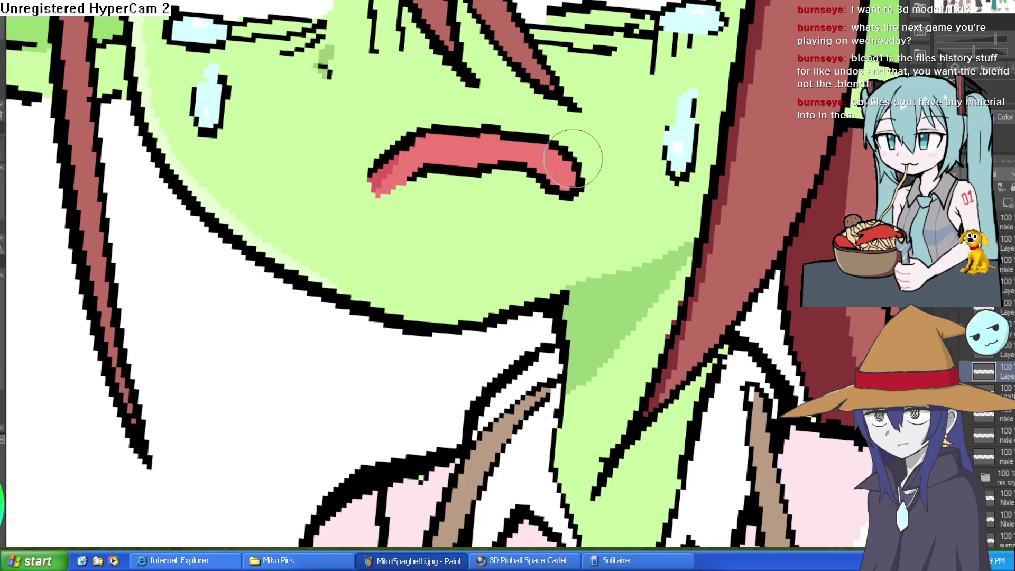
pyautogui.moveTo(390, 188)
pyautogui.mouseDown()
pyautogui.moveTo(404, 186)
pyautogui.moveTo(372, 193)
pyautogui.mouseUp()
pyautogui.scroll(-5, 442, 133)
pyautogui.scroll(6, 609, 179)
pyautogui.scroll(-5, 609, 178)
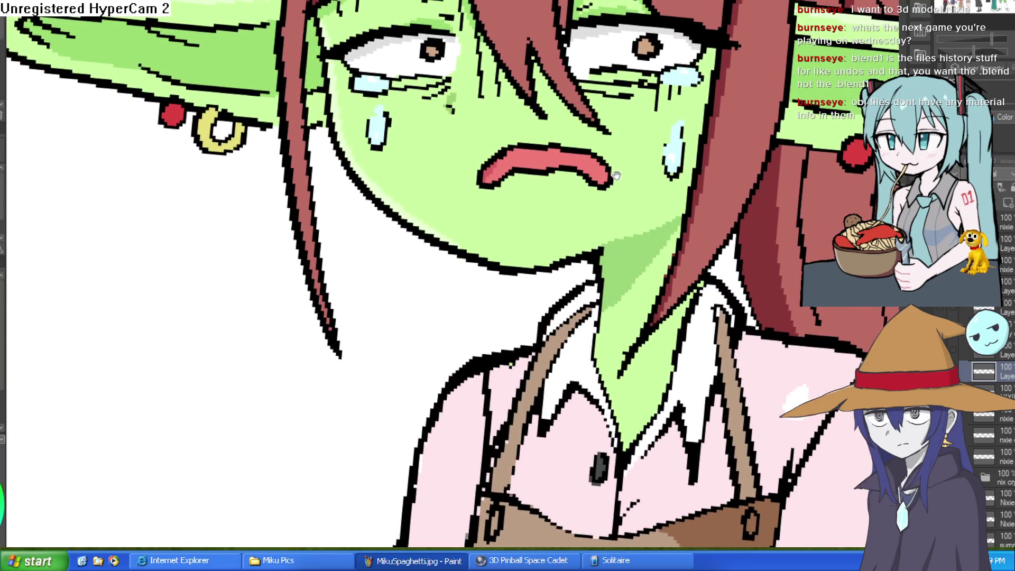
pyautogui.scroll(1, 680, 178)
pyautogui.scroll(-2, 735, 179)
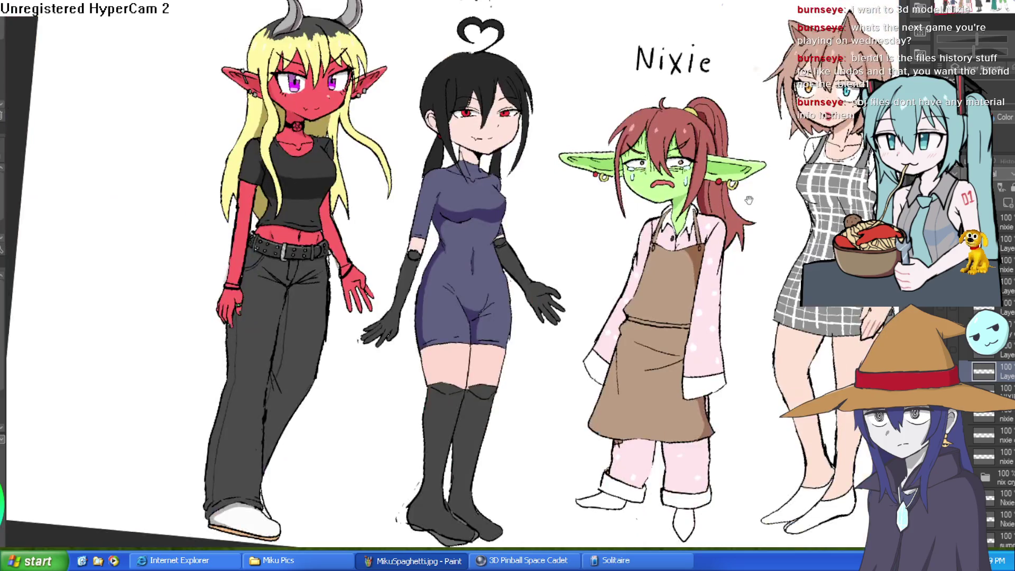
pyautogui.scroll(6, 670, 232)
# Step: Redraw the right tear's outline and touch up the left tear's outline
pyautogui.moveTo(670, 232); pyautogui.dragTo(693, 175)
pyautogui.moveTo(240, 159); pyautogui.dragTo(232, 182)
pyautogui.scroll(-3, 212, 158)
pyautogui.scroll(-3, 701, 108)
pyautogui.scroll(-3, 701, 109)
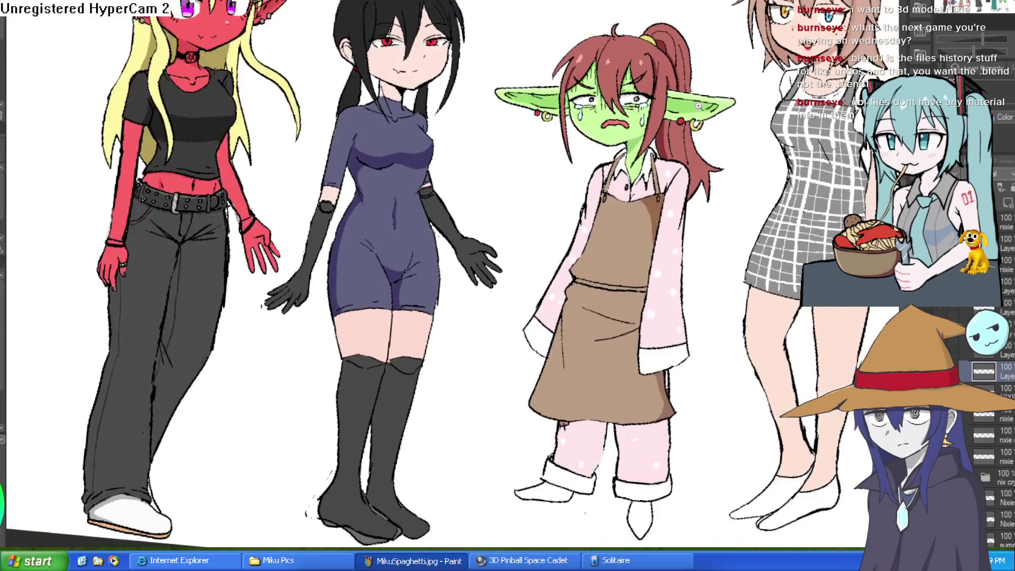
pyautogui.scroll(3, 708, 122)
pyautogui.scroll(-3, 714, 138)
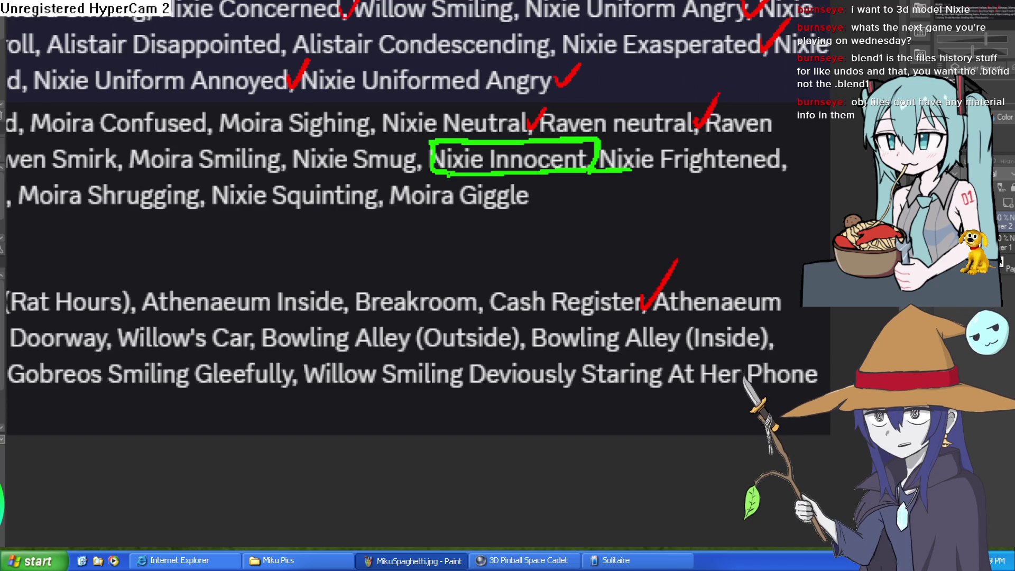
# Step: Tick off 'Nixie Frightened' on the expression checklist with a red check
pyautogui.moveTo(810, 167)
pyautogui.mouseDown()
pyautogui.moveTo(704, 173)
pyautogui.moveTo(709, 141)
pyautogui.mouseUp()
pyautogui.moveTo(604, 217); pyautogui.dragTo(732, 191)
pyautogui.scroll(-1, 820, 179)
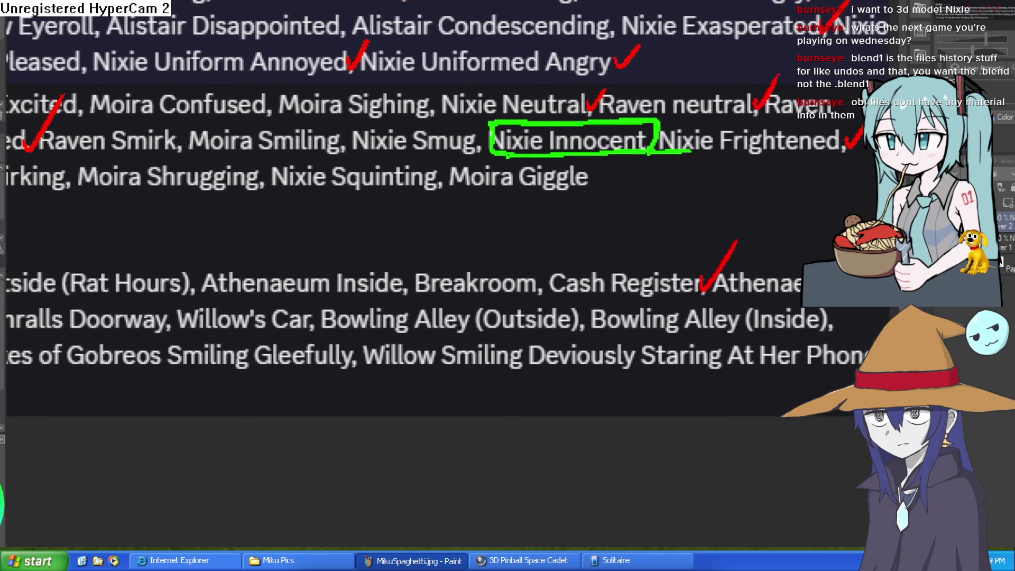
pyautogui.scroll(-2, 734, 204)
# Step: Switch from the checklist to the character lineup drawing with Ctrl+Tab
pyautogui.moveTo(158, 168)
pyautogui.mouseDown()
pyautogui.moveTo(285, 151)
pyautogui.moveTo(470, 161)
pyautogui.moveTo(582, 186)
pyautogui.mouseUp()
pyautogui.scroll(5, 569, 192)
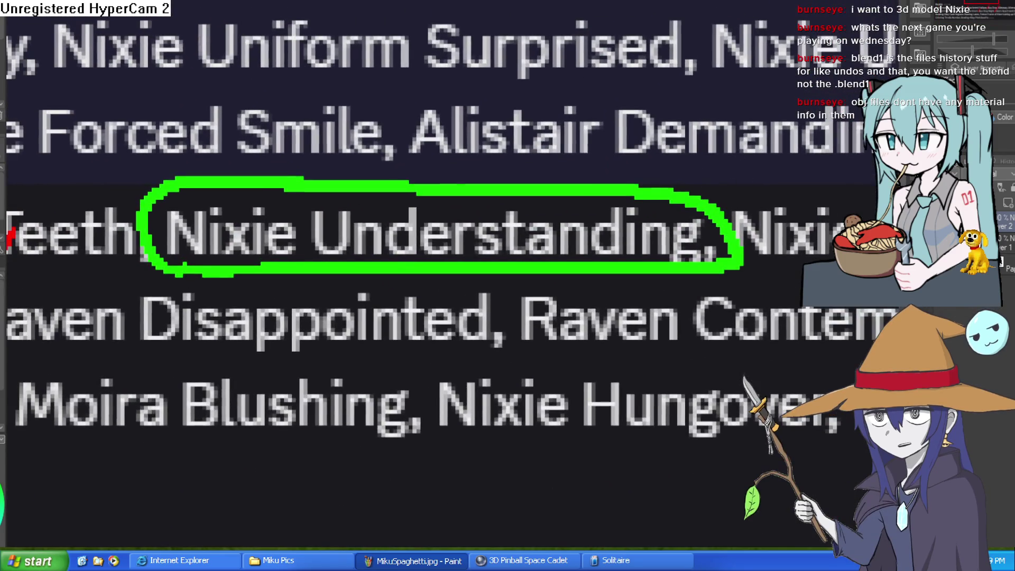
pyautogui.hotkey('ctrl', 'Tab')
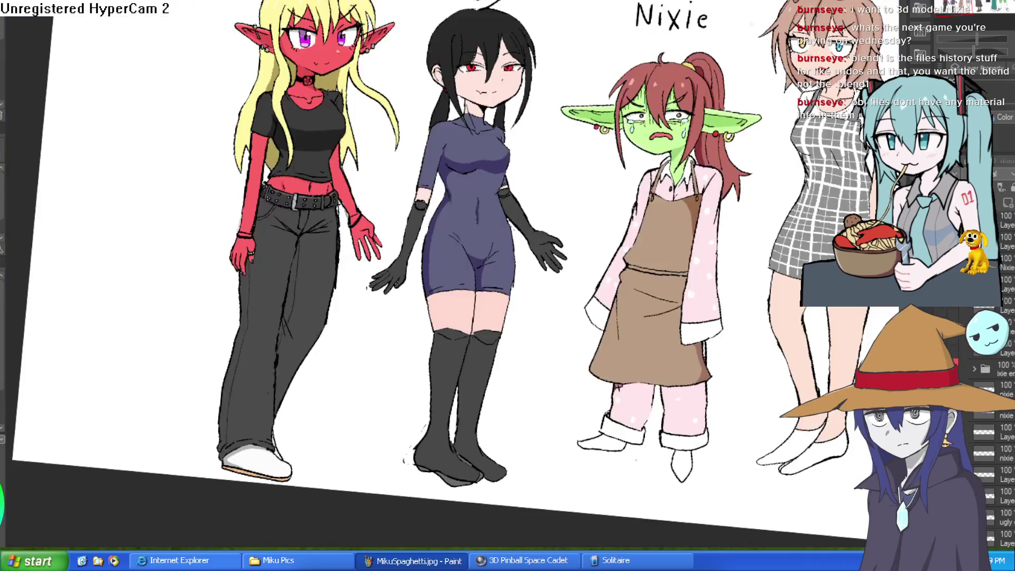
# Step: Add a new blank raster layer in the lineup drawing and select the layer below it
pyautogui.moveTo(826, 226); pyautogui.dragTo(786, 193)
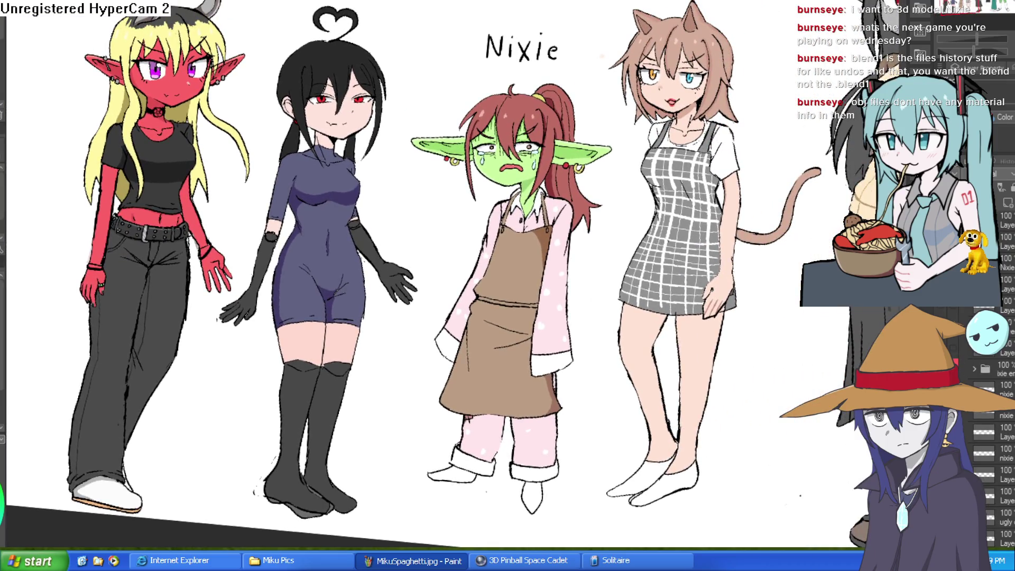
pyautogui.click(1013, 353)
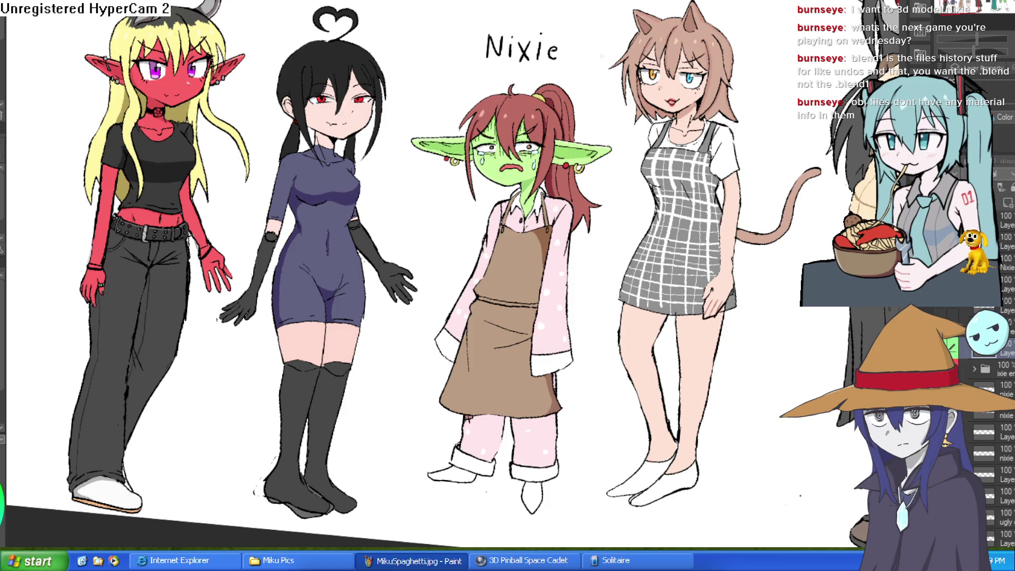
pyautogui.click(1001, 204)
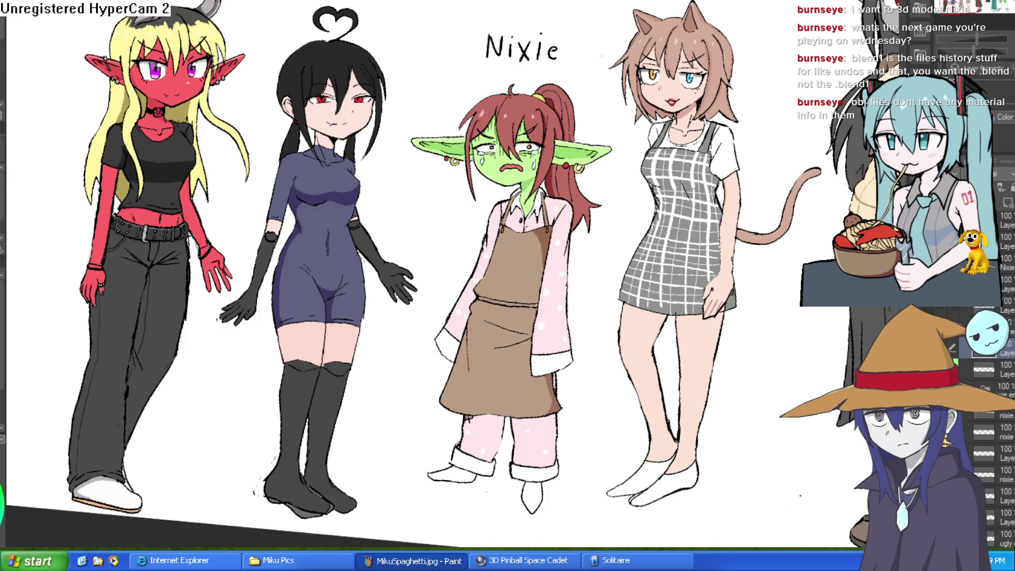
pyautogui.click(983, 368)
# Step: Straighten the lineup and zoom in close on Nixie's face
pyautogui.moveTo(737, 174); pyautogui.dragTo(730, 153)
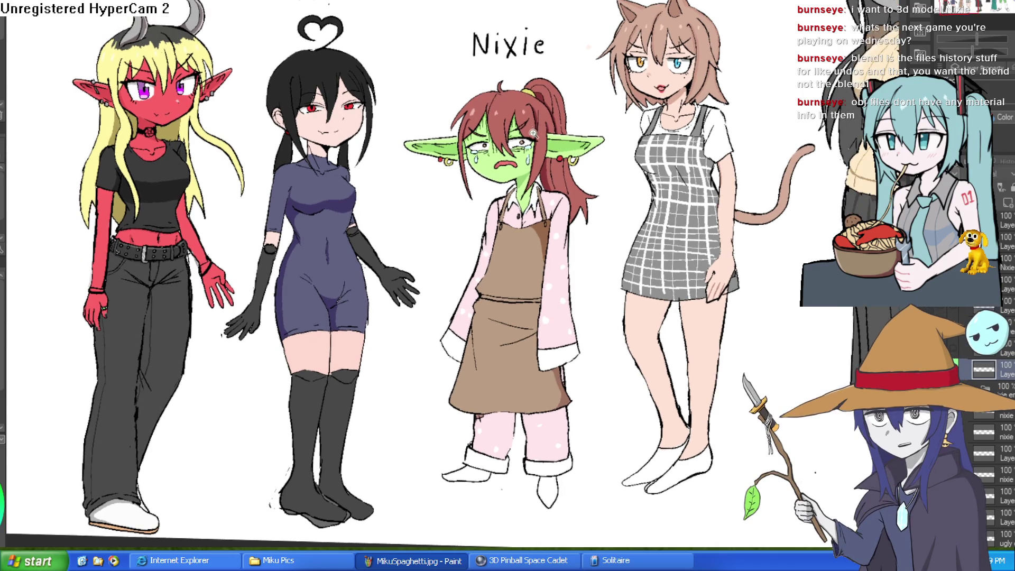
pyautogui.click(533, 132)
pyautogui.click(532, 132)
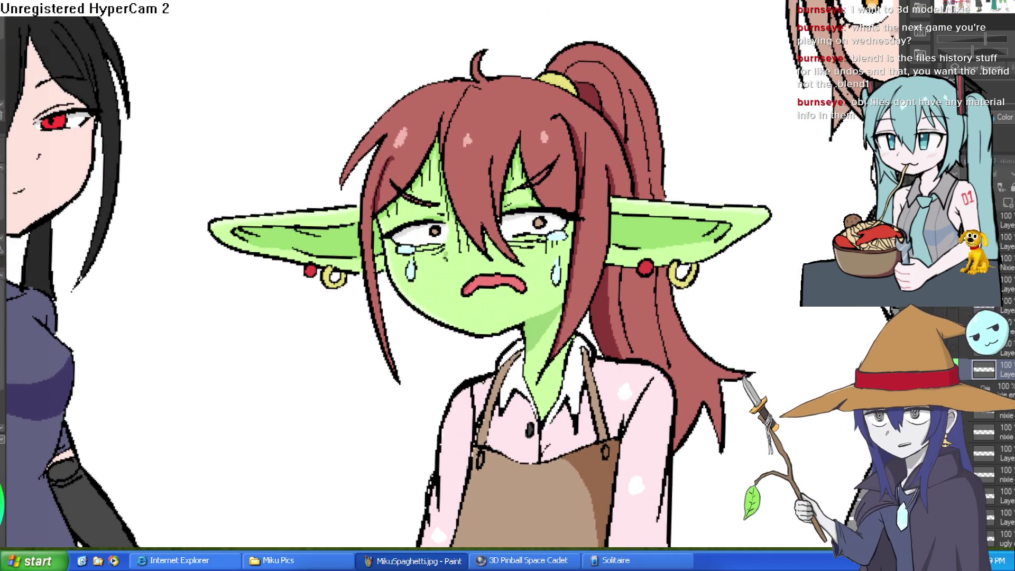
pyautogui.keyDown('alt'); pyautogui.click(734, 264); pyautogui.keyUp('alt')
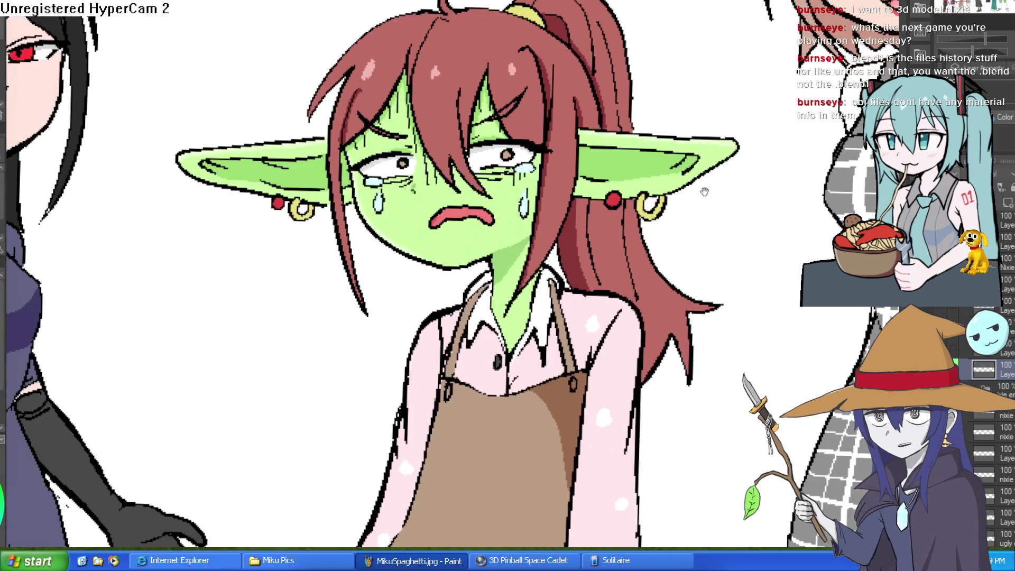
pyautogui.click(735, 264)
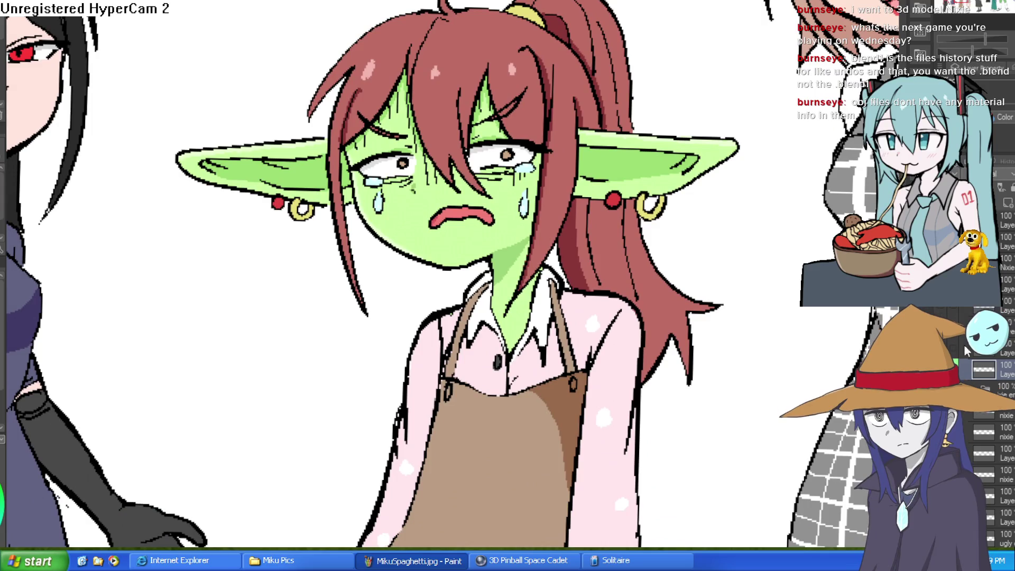
pyautogui.scroll(2, 976, 433)
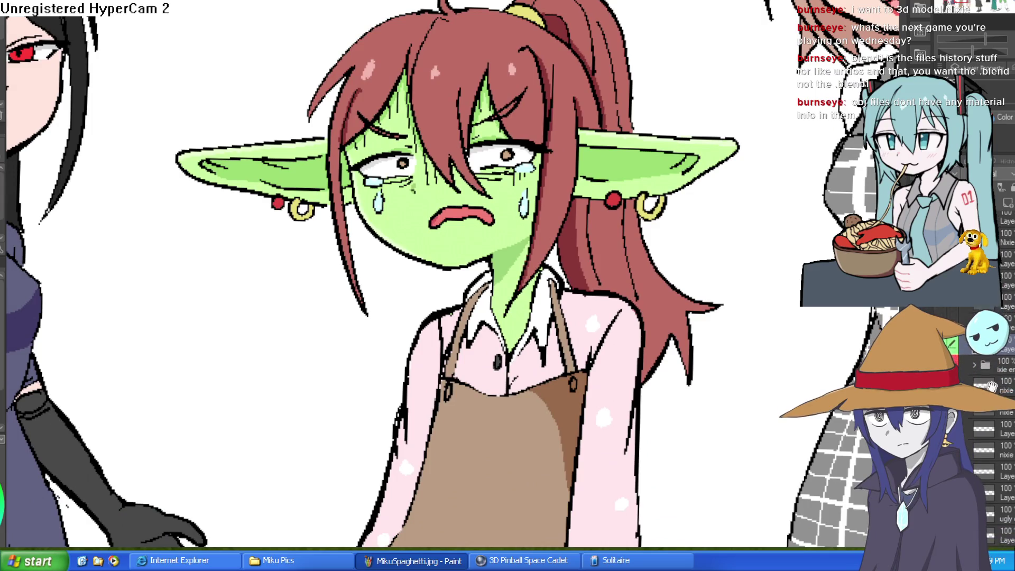
pyautogui.scroll(-5, 987, 374)
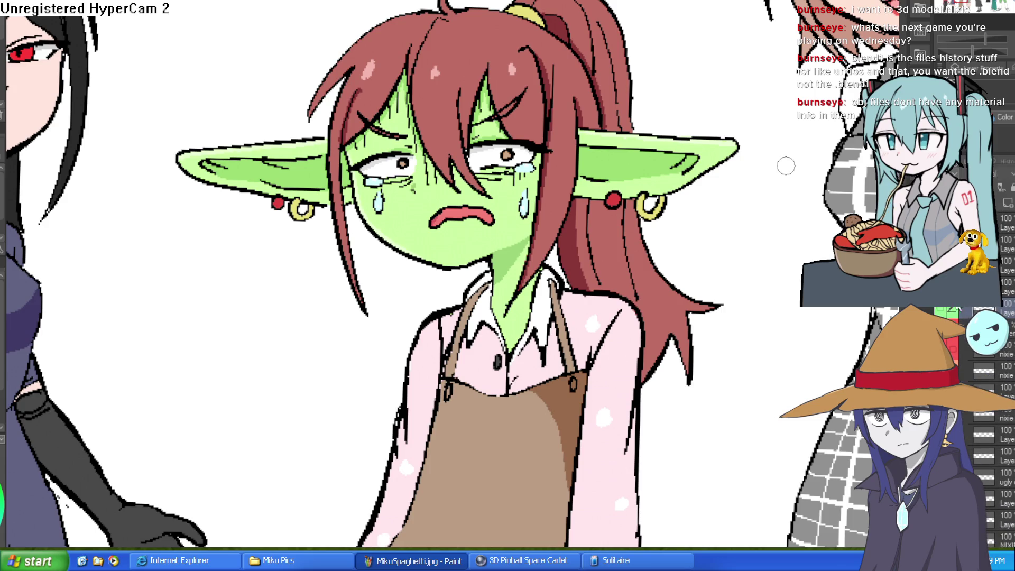
pyautogui.scroll(-5, 993, 370)
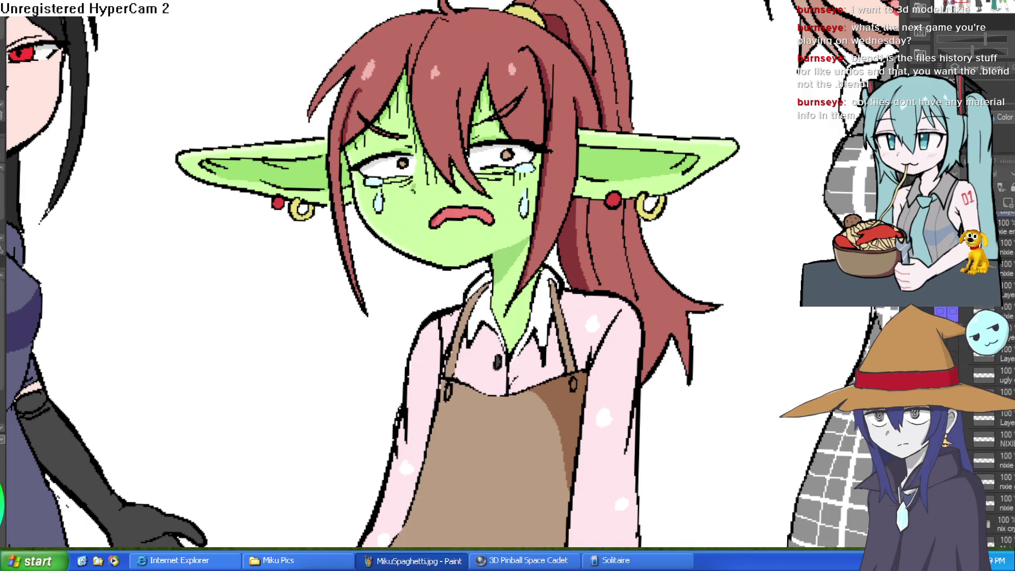
# Step: Create a new layer above NIXIE and sample the green skin colour from her chin
pyautogui.click(1007, 443)
pyautogui.click(1008, 204)
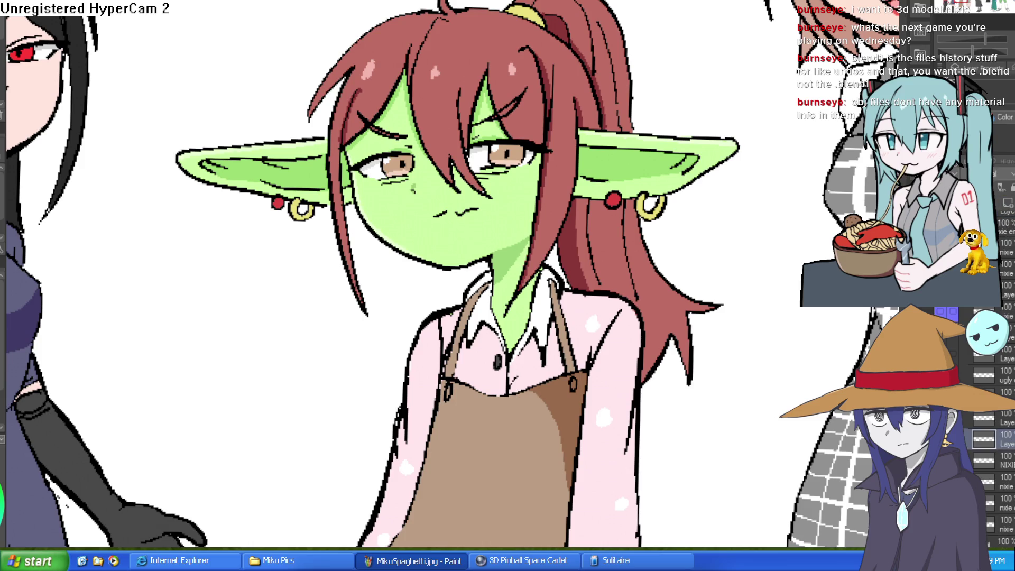
pyautogui.moveTo(673, 315); pyautogui.dragTo(688, 351)
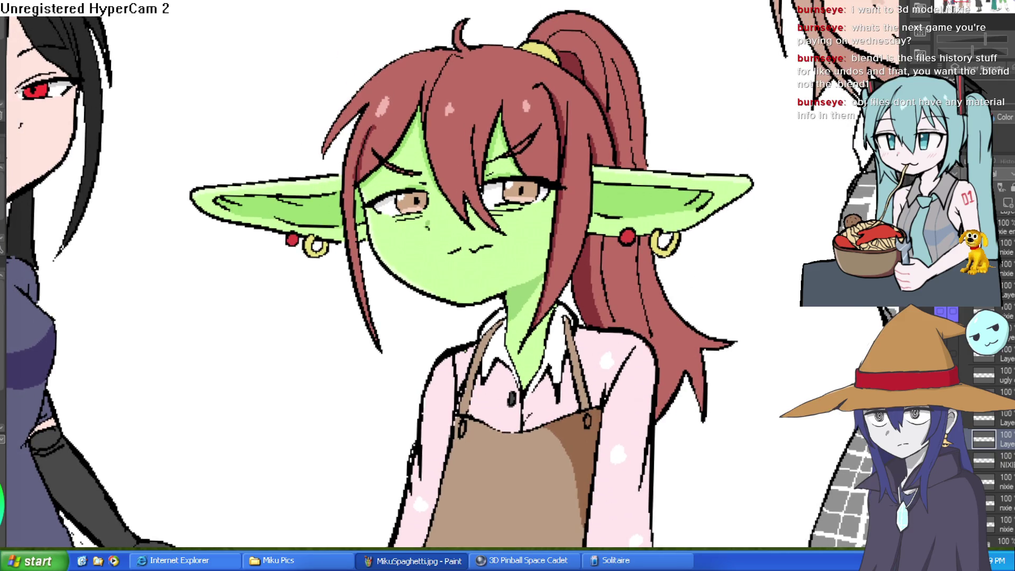
pyautogui.keyDown('alt'); pyautogui.click(514, 254); pyautogui.keyUp('alt')
pyautogui.press('Delete')
pyautogui.press('Delete')
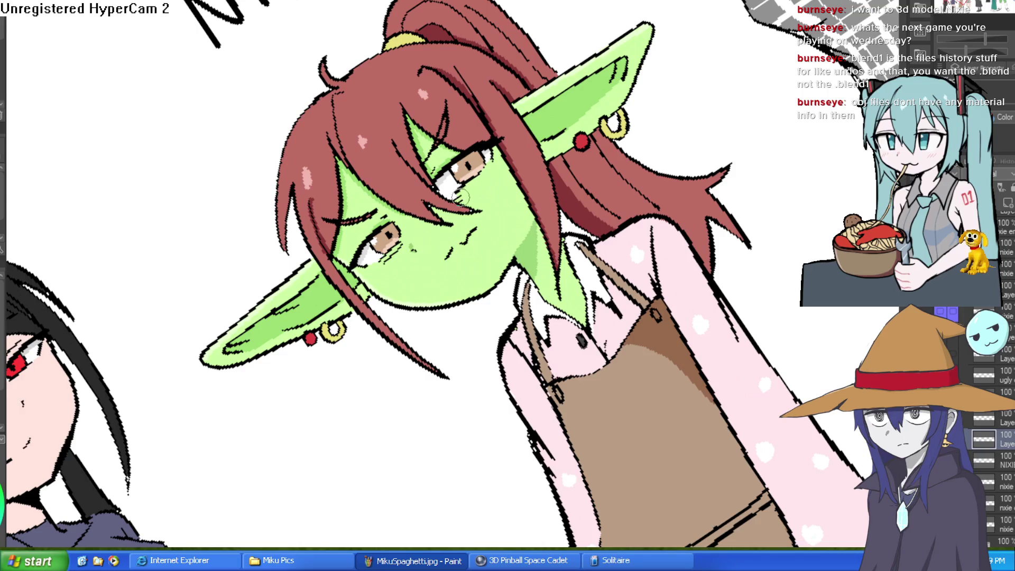
# Step: Paint skin green over Nixie's upper eye, then tilt and zoom in on her face
pyautogui.moveTo(452, 196)
pyautogui.mouseDown()
pyautogui.moveTo(491, 159)
pyautogui.moveTo(461, 155)
pyautogui.moveTo(438, 177)
pyautogui.mouseUp()
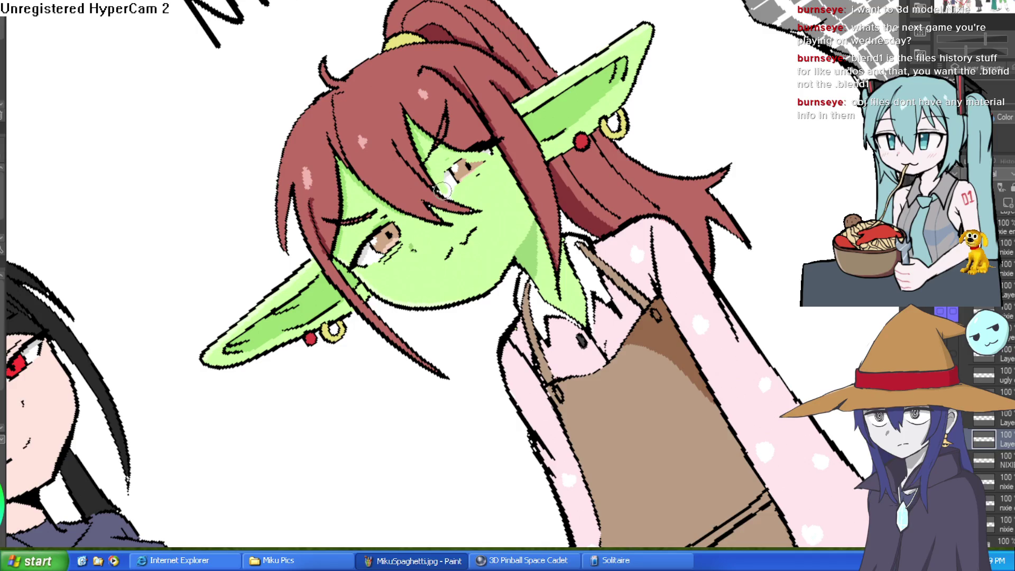
pyautogui.moveTo(452, 190)
pyautogui.mouseDown()
pyautogui.moveTo(450, 168)
pyautogui.moveTo(474, 167)
pyautogui.mouseUp()
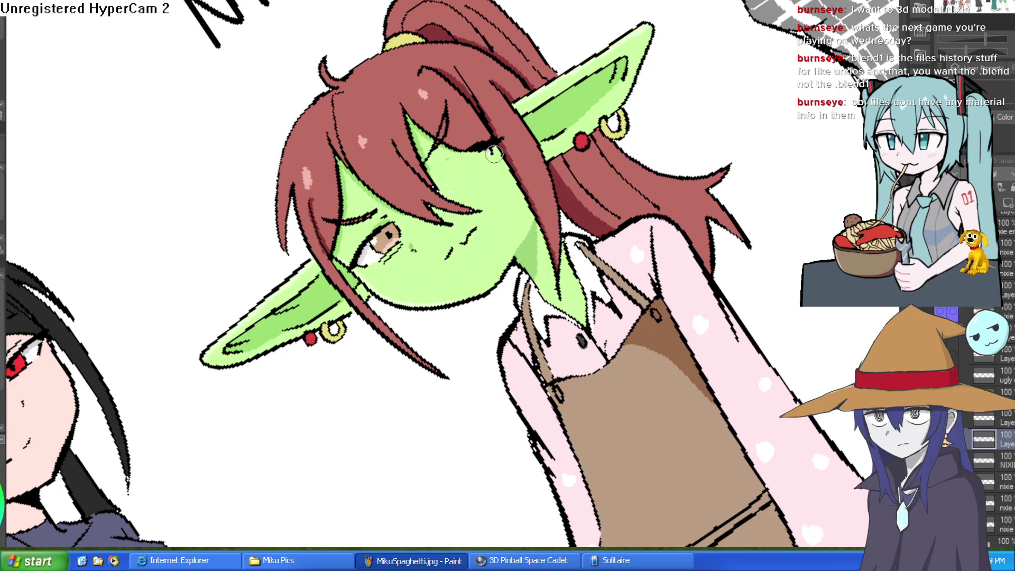
pyautogui.moveTo(394, 233); pyautogui.dragTo(587, 226)
pyautogui.click(587, 225)
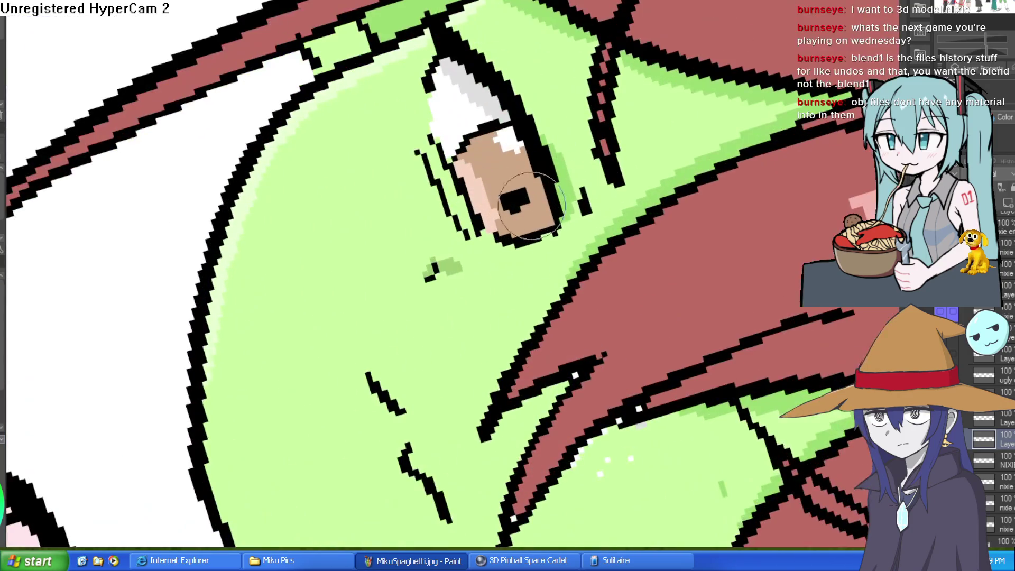
pyautogui.moveTo(559, 140)
pyautogui.mouseDown()
pyautogui.moveTo(680, 102)
pyautogui.moveTo(652, 77)
pyautogui.mouseUp()
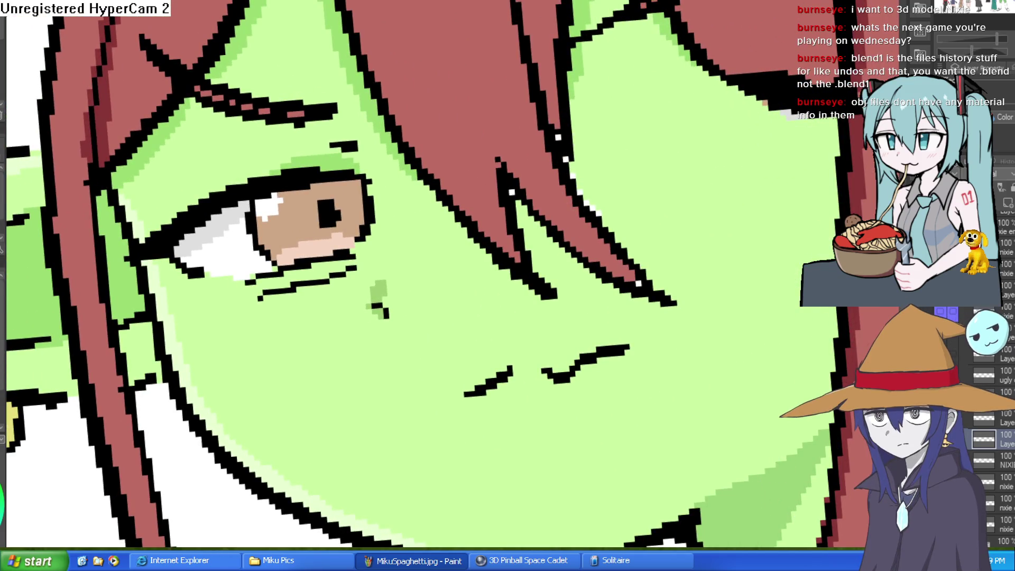
pyautogui.scroll(-5, 604, 168)
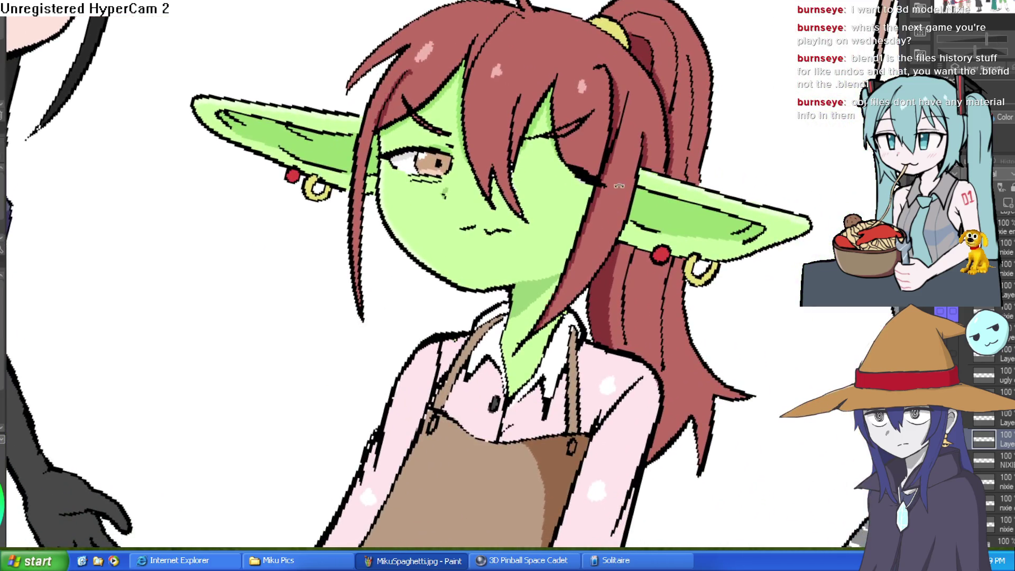
pyautogui.moveTo(619, 185); pyautogui.dragTo(581, 116)
pyautogui.scroll(3, 542, 135)
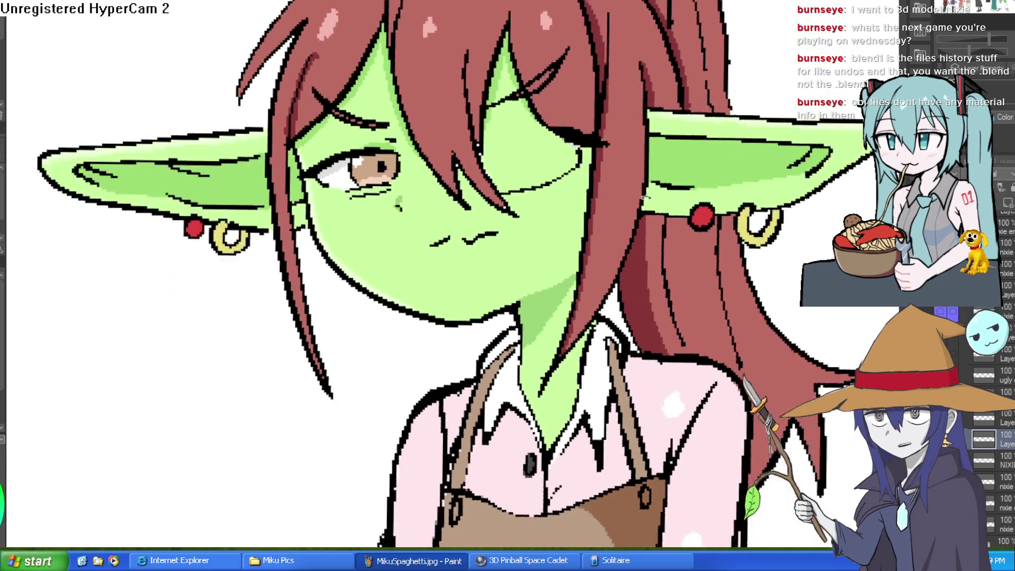
pyautogui.moveTo(542, 135); pyautogui.dragTo(499, 203)
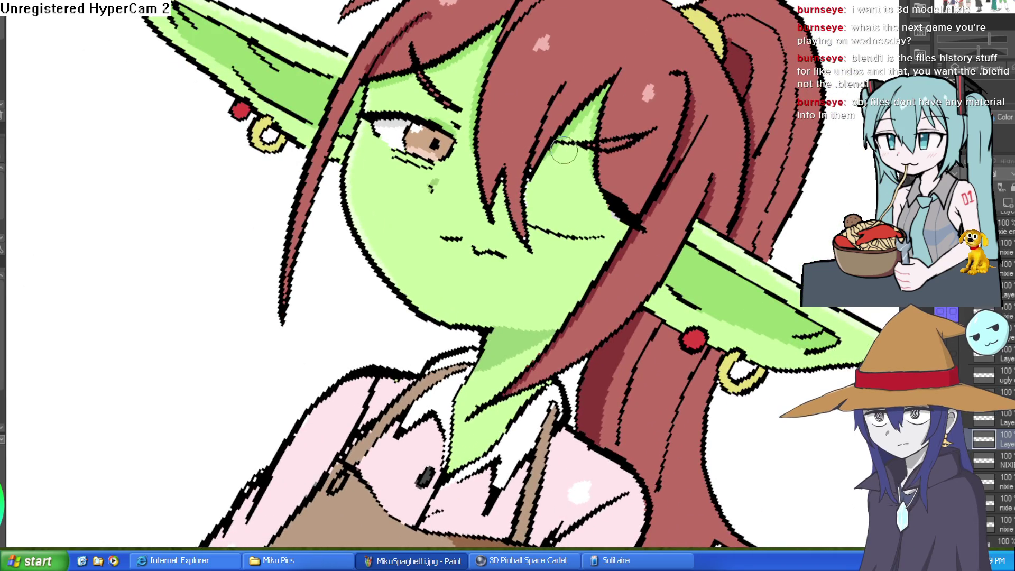
pyautogui.moveTo(573, 164); pyautogui.dragTo(403, 77)
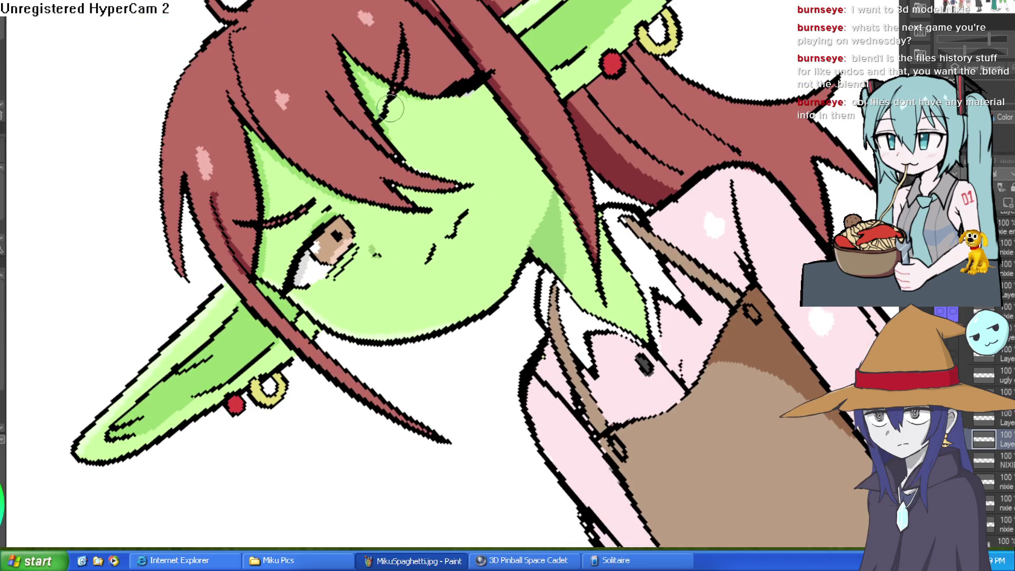
# Step: Draw three thin black curved lines down her cheek from the hair
pyautogui.moveTo(493, 102)
pyautogui.mouseDown()
pyautogui.moveTo(468, 164)
pyautogui.moveTo(442, 186)
pyautogui.moveTo(421, 184)
pyautogui.moveTo(405, 326)
pyautogui.mouseUp()
pyautogui.moveTo(421, 213); pyautogui.dragTo(415, 279)
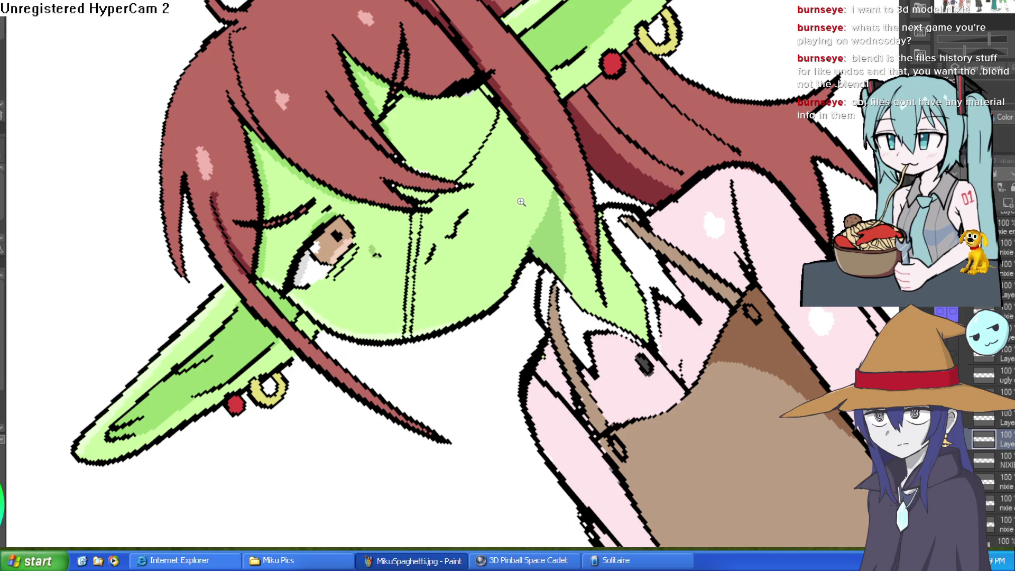
pyautogui.scroll(-3, 415, 277)
pyautogui.press('Delete')
pyautogui.press('Delete')
pyautogui.press('Delete')
pyautogui.press('End')
pyautogui.press('End')
pyautogui.press('End')
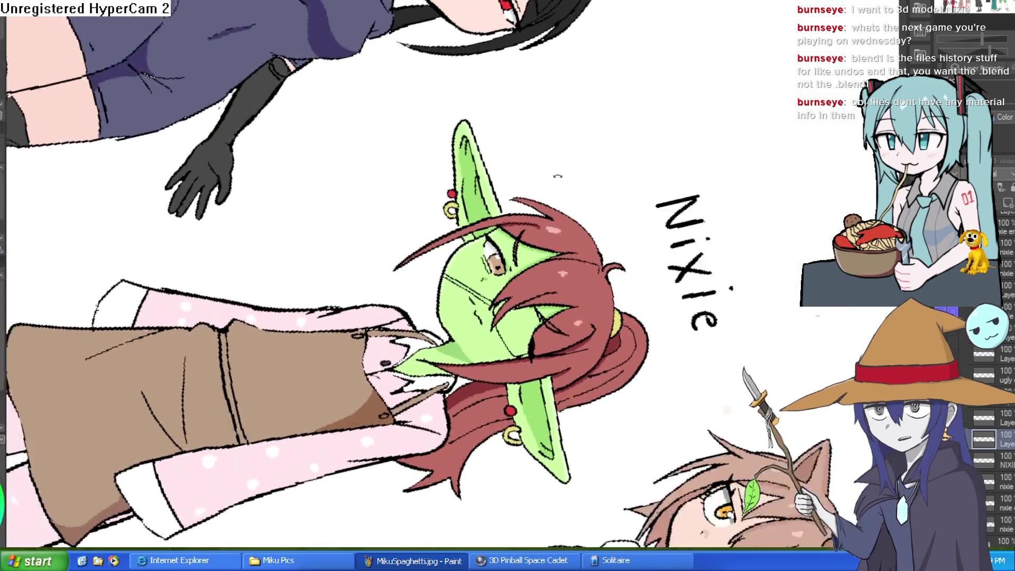
# Step: Undo the eye cover to restore her open brown eye, then paint skin green over the left eye
pyautogui.hotkey('ctrl', 'z')
pyautogui.hotkey('ctrl', 'z')
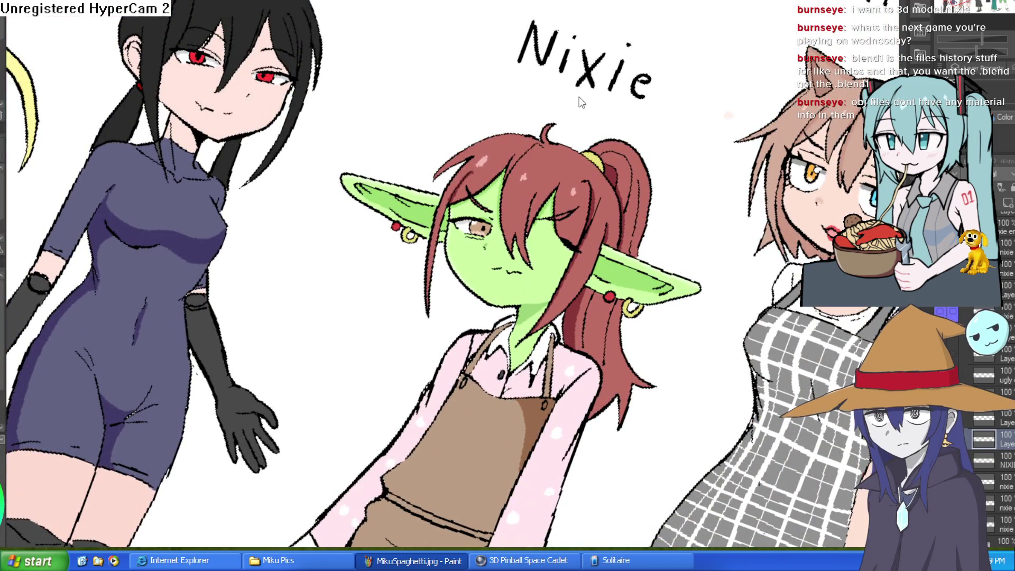
pyautogui.scroll(4, 480, 218)
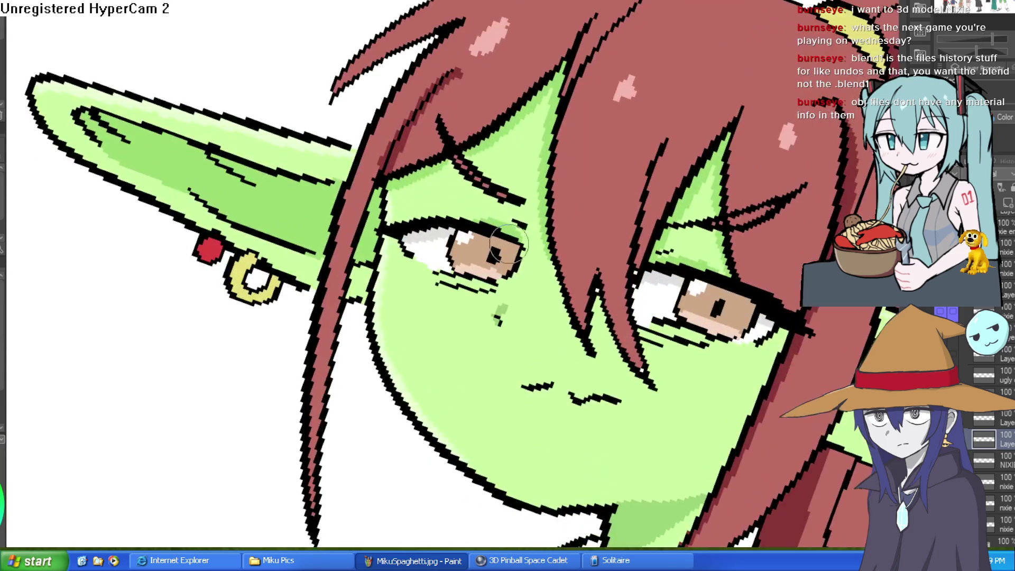
pyautogui.moveTo(522, 257)
pyautogui.mouseDown()
pyautogui.moveTo(510, 267)
pyautogui.moveTo(521, 249)
pyautogui.moveTo(514, 231)
pyautogui.moveTo(467, 219)
pyautogui.moveTo(400, 228)
pyautogui.moveTo(410, 241)
pyautogui.moveTo(431, 231)
pyautogui.moveTo(456, 239)
pyautogui.moveTo(580, 102)
pyautogui.moveTo(528, 111)
pyautogui.moveTo(515, 93)
pyautogui.moveTo(469, 94)
pyautogui.moveTo(510, 74)
pyautogui.moveTo(493, 57)
pyautogui.moveTo(478, 84)
pyautogui.moveTo(518, 222)
pyautogui.moveTo(514, 206)
pyautogui.mouseUp()
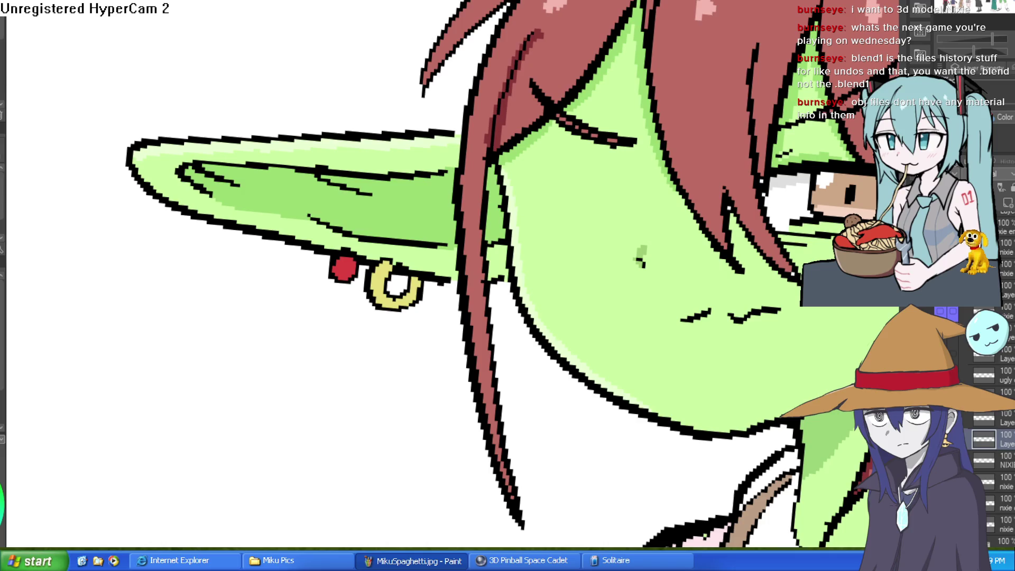
pyautogui.scroll(-3, 387, 176)
pyautogui.scroll(3, 453, 193)
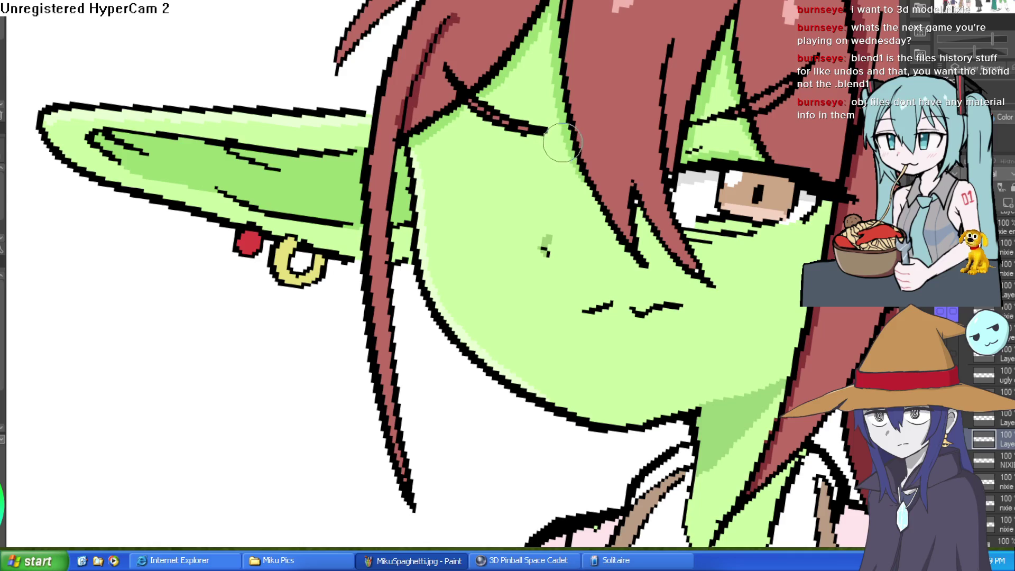
pyautogui.moveTo(564, 146)
pyautogui.mouseDown()
pyautogui.moveTo(539, 230)
pyautogui.moveTo(440, 244)
pyautogui.moveTo(417, 183)
pyautogui.moveTo(492, 140)
pyautogui.moveTo(564, 123)
pyautogui.moveTo(453, 140)
pyautogui.moveTo(431, 217)
pyautogui.moveTo(455, 230)
pyautogui.moveTo(526, 227)
pyautogui.mouseUp()
pyautogui.hotkey('ctrl', 'z')
pyautogui.hotkey('ctrl', 'z')
pyautogui.hotkey('ctrl', 'z')
pyautogui.hotkey('ctrl', 'z')
pyautogui.hotkey('ctrl', 'z')
pyautogui.hotkey('ctrl', 'z')
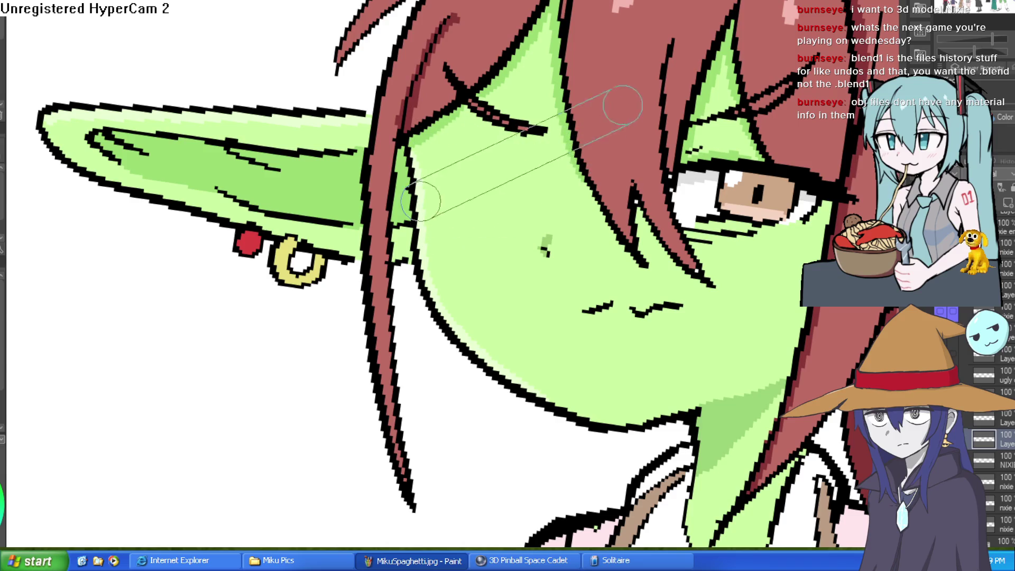
pyautogui.moveTo(612, 102); pyautogui.dragTo(436, 90)
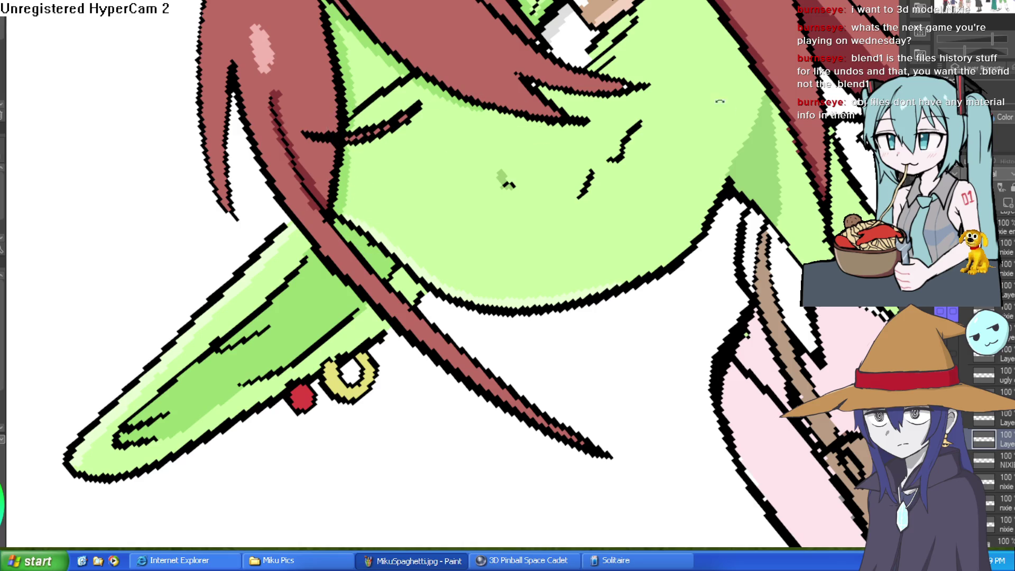
# Step: Draw black outlines across the cheek, down from the ear, and along the hair and ear edges
pyautogui.press('^')
pyautogui.press('^')
pyautogui.moveTo(411, 219); pyautogui.dragTo(564, 177)
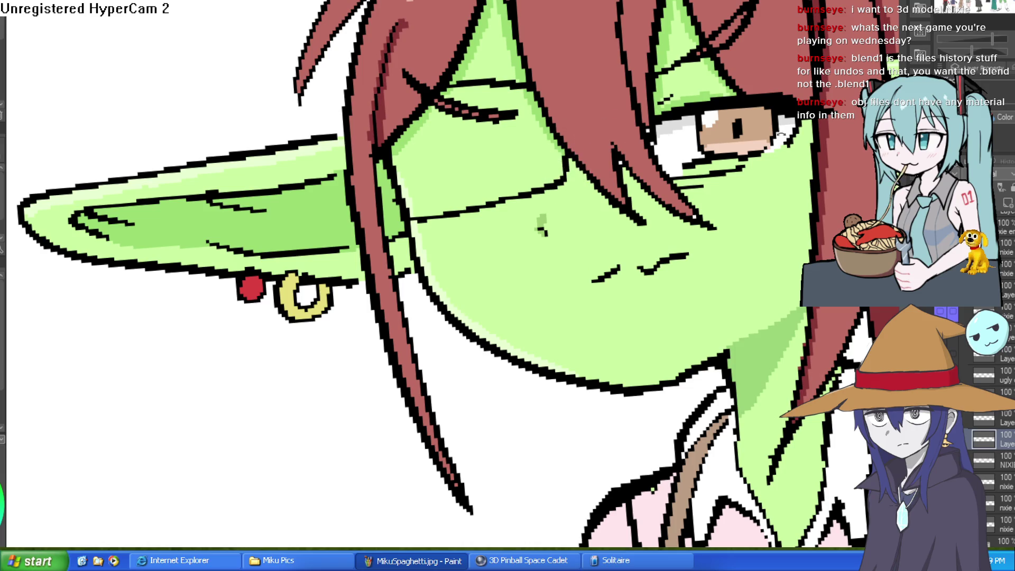
pyautogui.press('^')
pyautogui.press('^')
pyautogui.press('^')
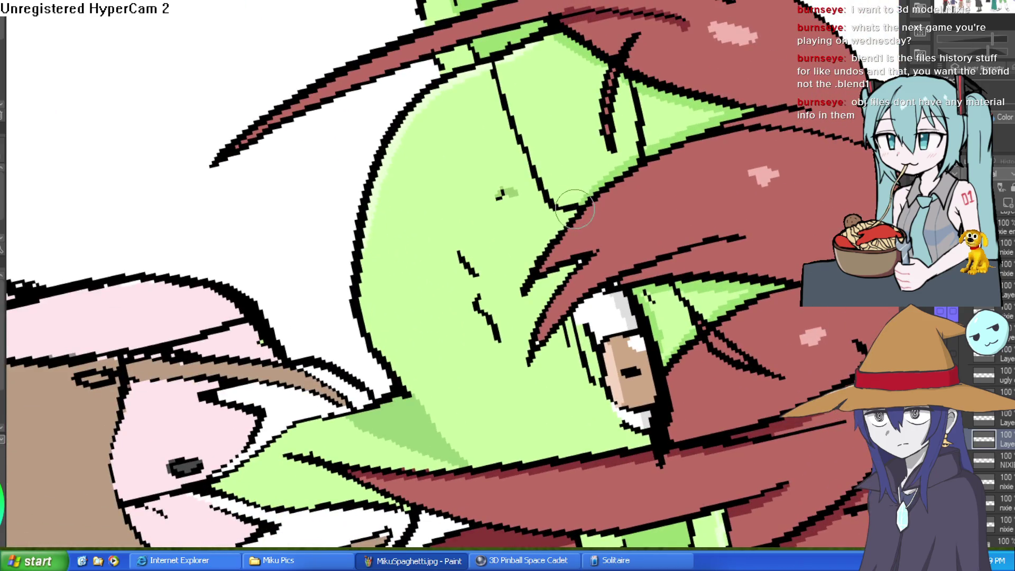
pyautogui.scroll(-3, 570, 192)
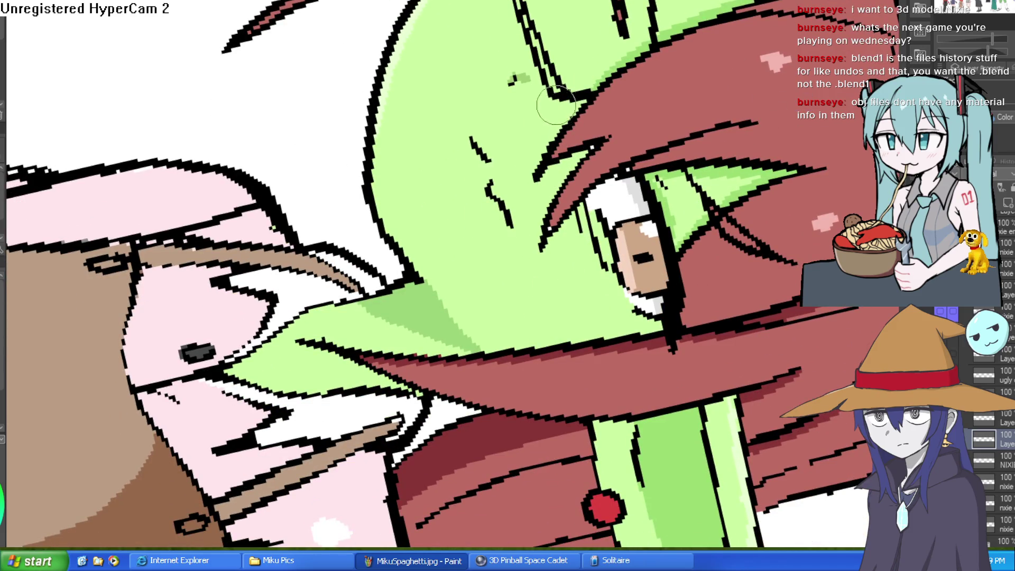
pyautogui.moveTo(561, 98)
pyautogui.mouseDown()
pyautogui.moveTo(550, 150)
pyautogui.moveTo(557, 343)
pyautogui.mouseUp()
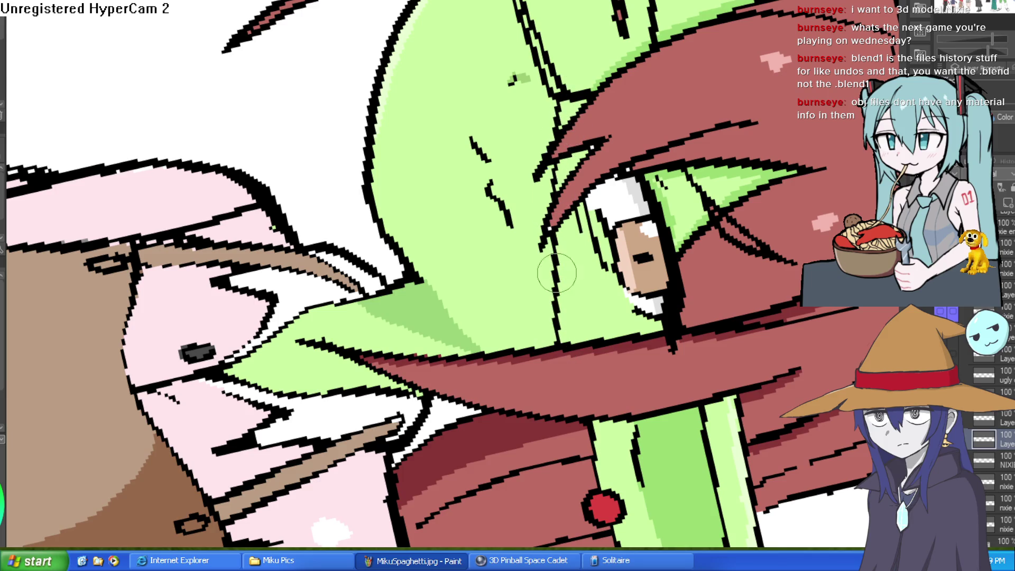
pyautogui.moveTo(562, 162); pyautogui.dragTo(563, 180)
pyautogui.moveTo(584, 79); pyautogui.dragTo(552, 114)
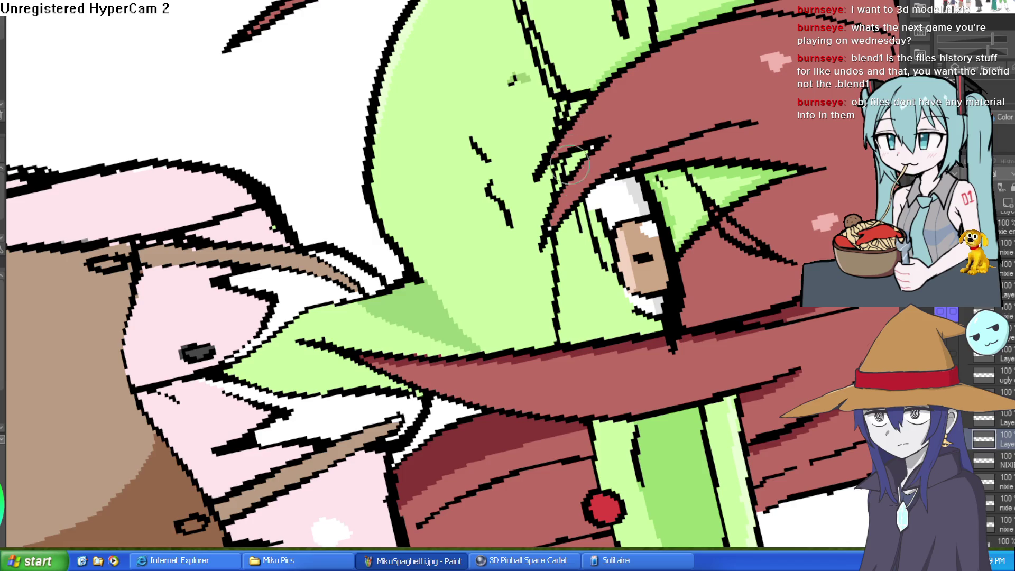
# Step: Draw a long black outline down the face edge and return the face upright in view
pyautogui.moveTo(565, 218); pyautogui.dragTo(575, 343)
pyautogui.hotkey('ctrl', 'z')
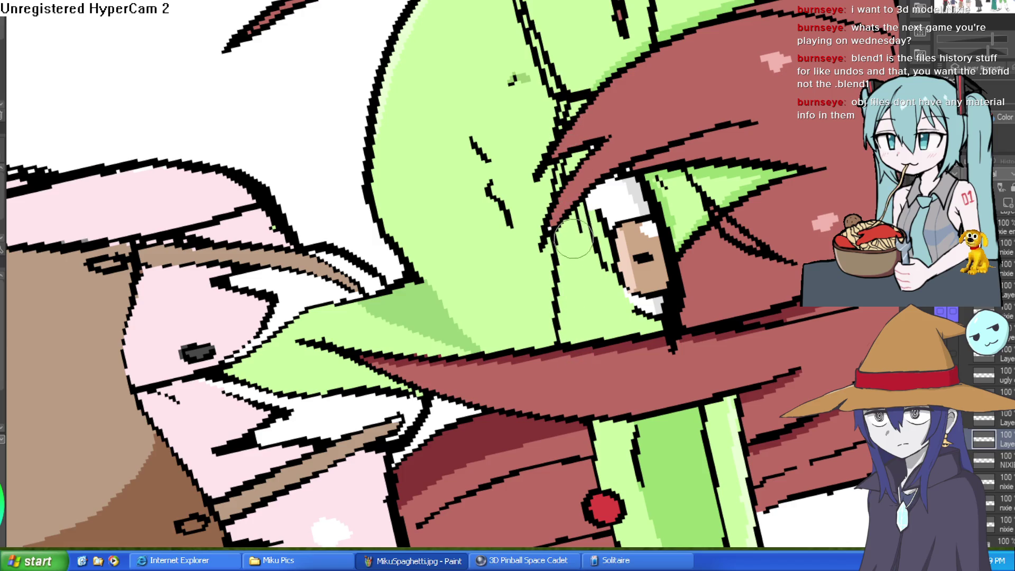
pyautogui.moveTo(565, 222); pyautogui.dragTo(565, 330)
pyautogui.hotkey('ctrl', 'z')
pyautogui.moveTo(563, 217); pyautogui.dragTo(565, 331)
pyautogui.press('-')
pyautogui.press('-')
pyautogui.press('-')
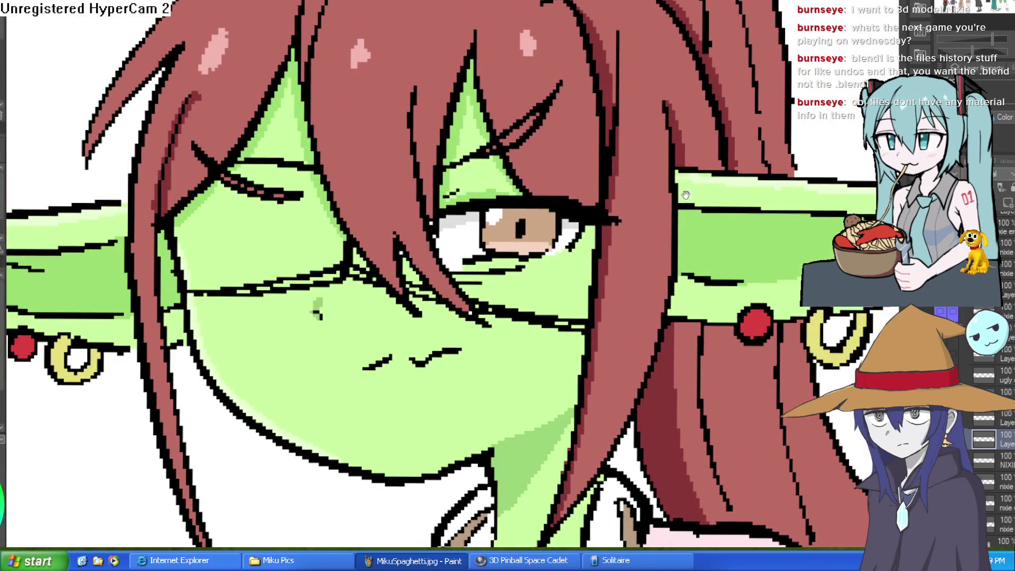
pyautogui.moveTo(684, 195)
pyautogui.mouseDown()
pyautogui.moveTo(705, 180)
pyautogui.moveTo(716, 188)
pyautogui.mouseUp()
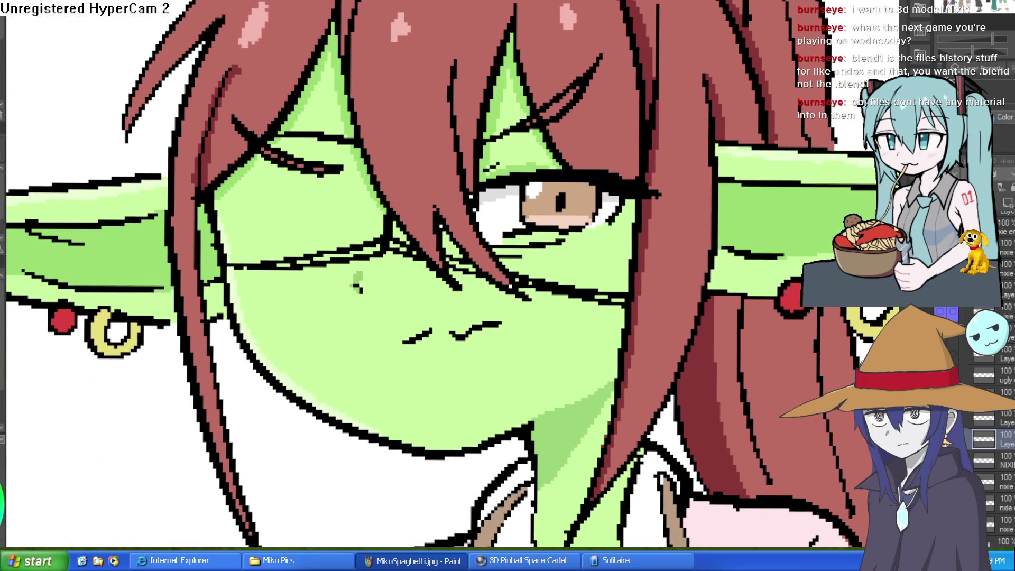
# Step: Fill the left eye area and the strip above it white, covering the reddish lower lashes
pyautogui.click(326, 214)
pyautogui.click(291, 144)
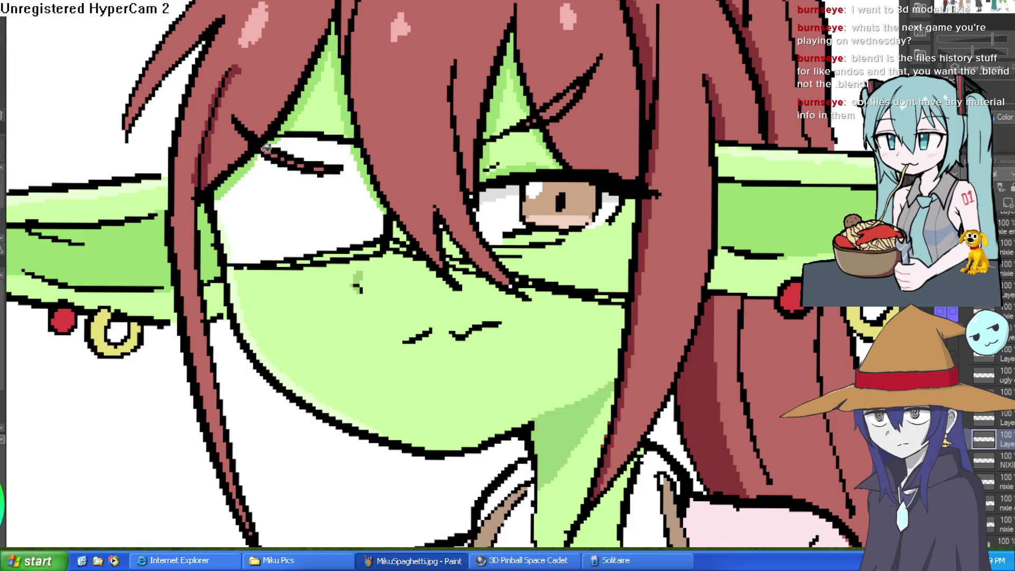
pyautogui.moveTo(351, 176)
pyautogui.mouseDown()
pyautogui.moveTo(268, 153)
pyautogui.moveTo(217, 200)
pyautogui.moveTo(273, 158)
pyautogui.mouseUp()
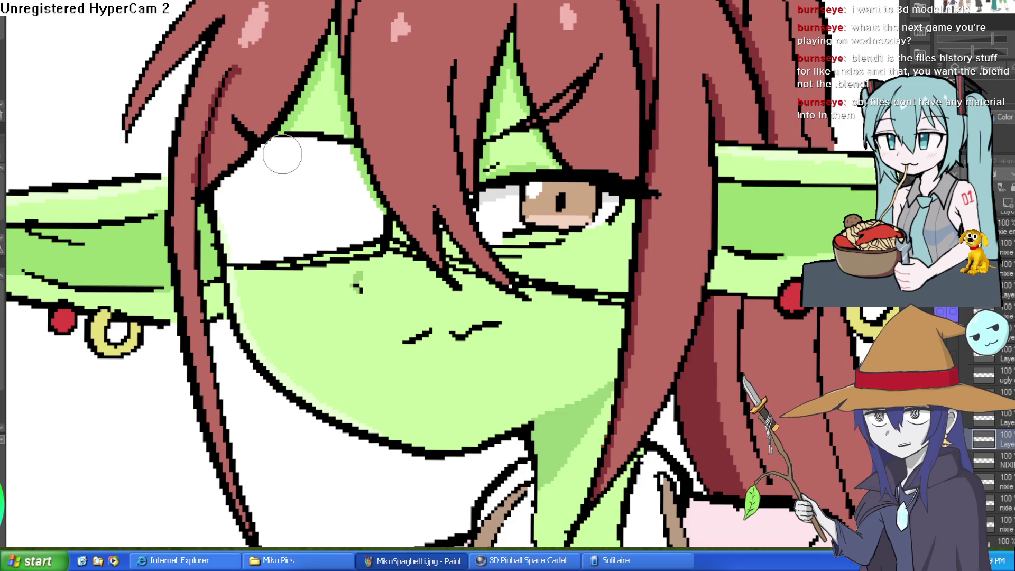
# Step: On a steeply rotated view, darken the strip beside the eyepatch with black strokes
pyautogui.moveTo(282, 155)
pyautogui.mouseDown()
pyautogui.moveTo(624, 67)
pyautogui.moveTo(453, 113)
pyautogui.mouseUp()
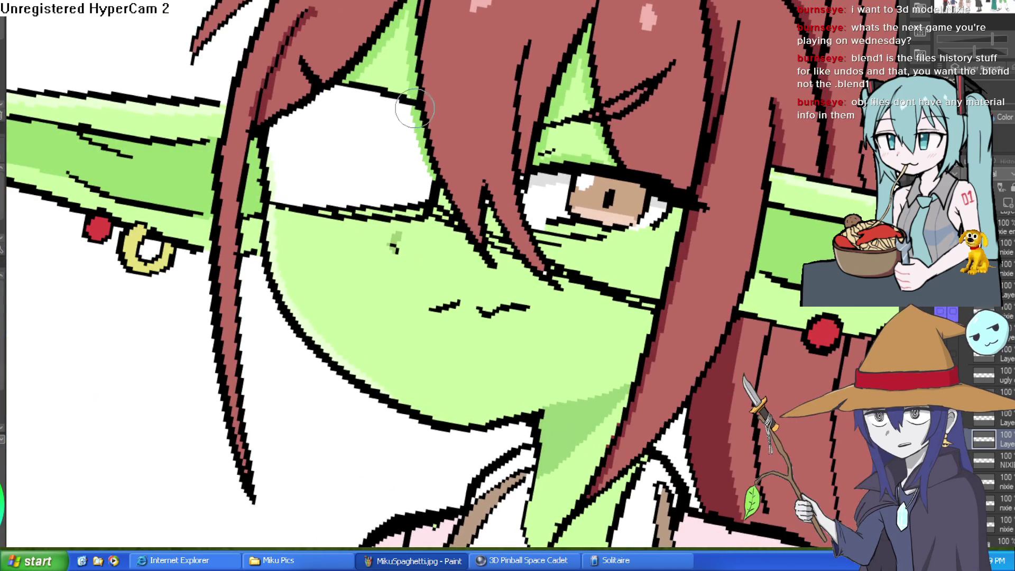
pyautogui.moveTo(467, 122)
pyautogui.mouseDown()
pyautogui.moveTo(506, 202)
pyautogui.moveTo(512, 88)
pyautogui.moveTo(579, 78)
pyautogui.mouseUp()
pyautogui.scroll(-3, 593, 68)
pyautogui.press('-')
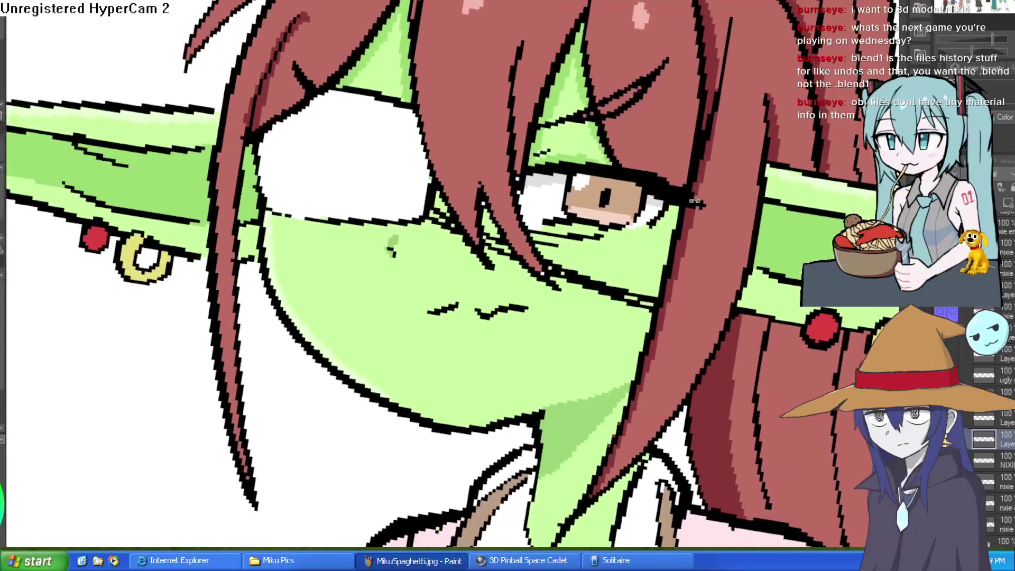
pyautogui.scroll(3, 525, 247)
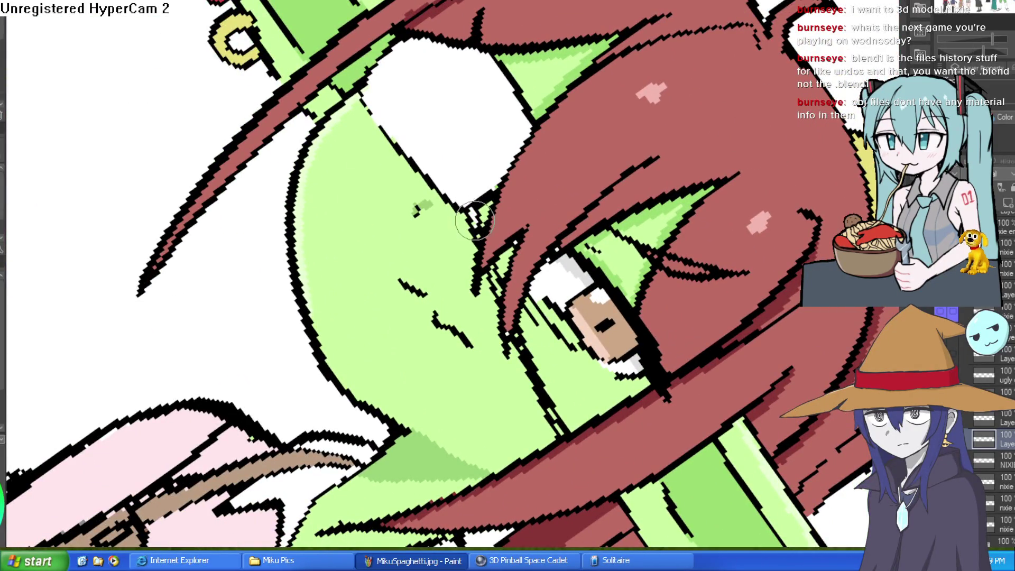
pyautogui.scroll(-3, 478, 214)
pyautogui.scroll(3, 491, 129)
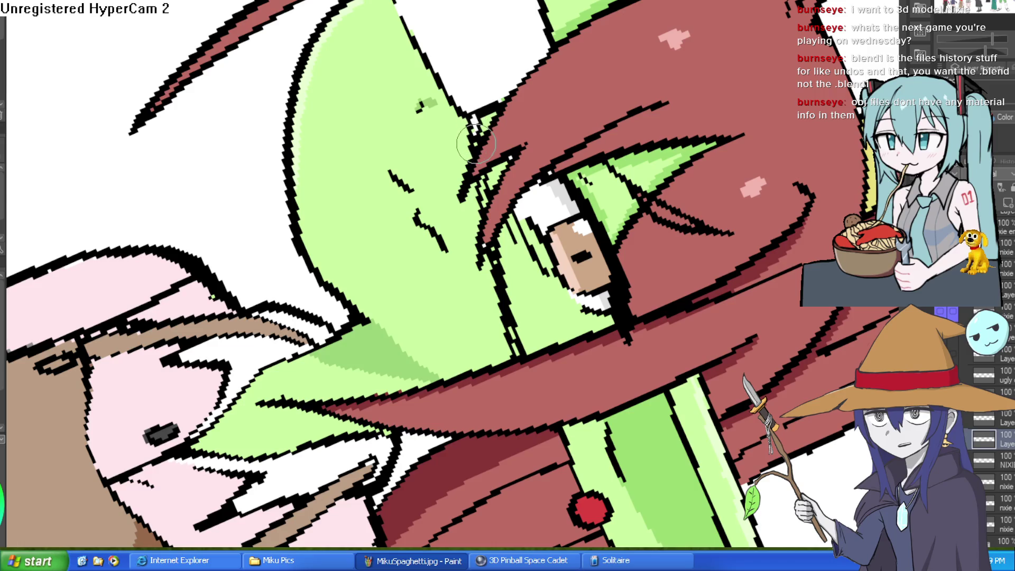
pyautogui.scroll(-3, 479, 134)
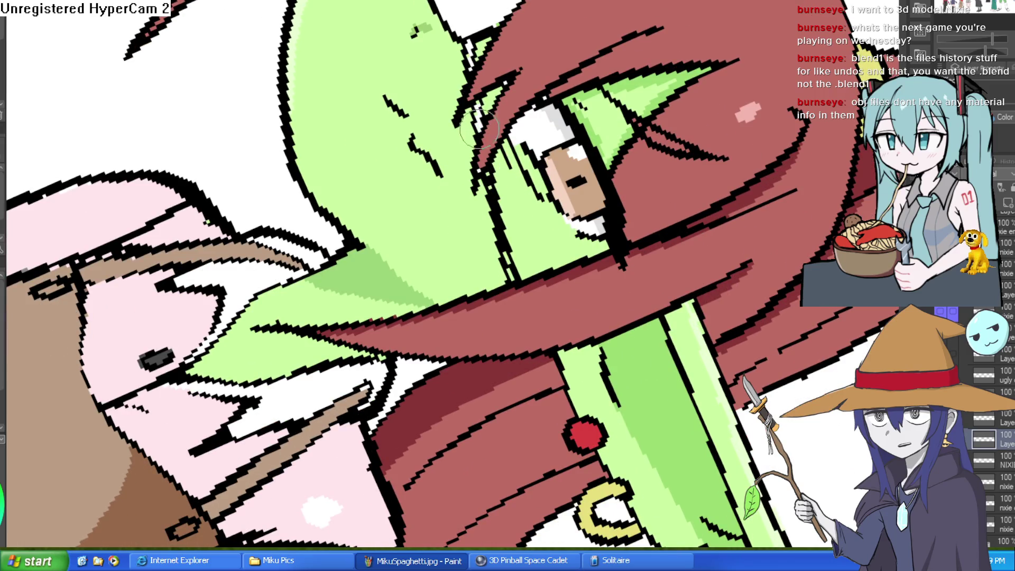
pyautogui.scroll(-3, 478, 106)
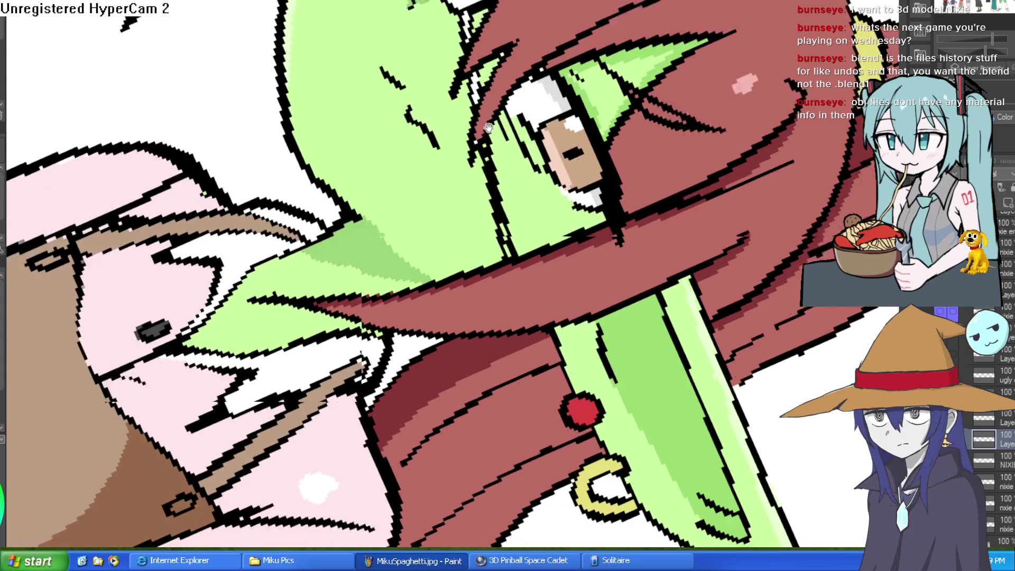
pyautogui.moveTo(504, 88)
pyautogui.mouseDown()
pyautogui.moveTo(485, 110)
pyautogui.moveTo(507, 205)
pyautogui.mouseUp()
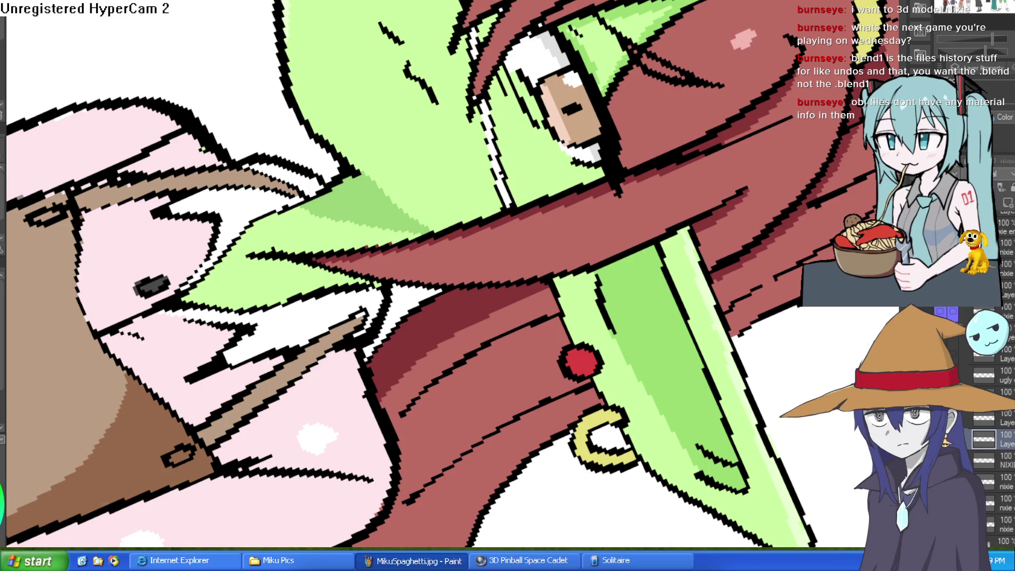
pyautogui.scroll(-2, 468, 102)
pyautogui.scroll(4, 468, 102)
pyautogui.moveTo(468, 102); pyautogui.dragTo(493, 233)
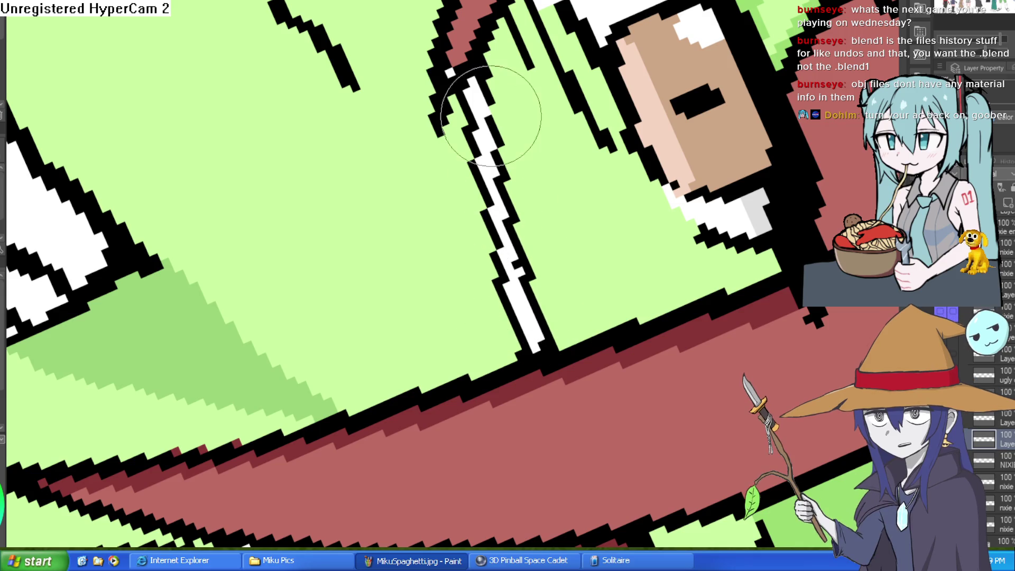
pyautogui.moveTo(550, 68)
pyautogui.mouseDown()
pyautogui.moveTo(618, 57)
pyautogui.moveTo(639, 42)
pyautogui.mouseUp()
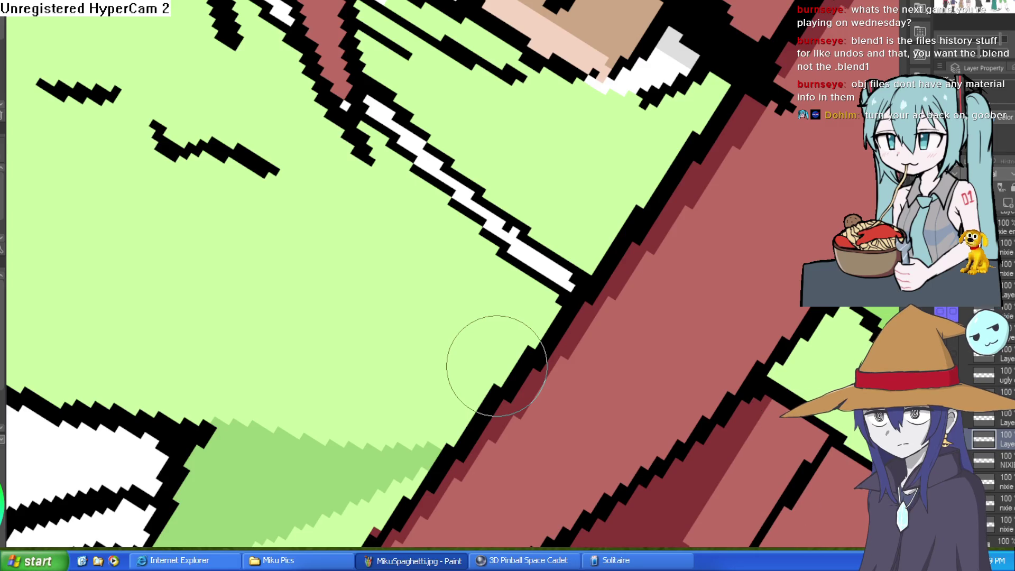
# Step: Undo the stray diagonal stroke in Nixie's hair
pyautogui.scroll(-4, 528, 153)
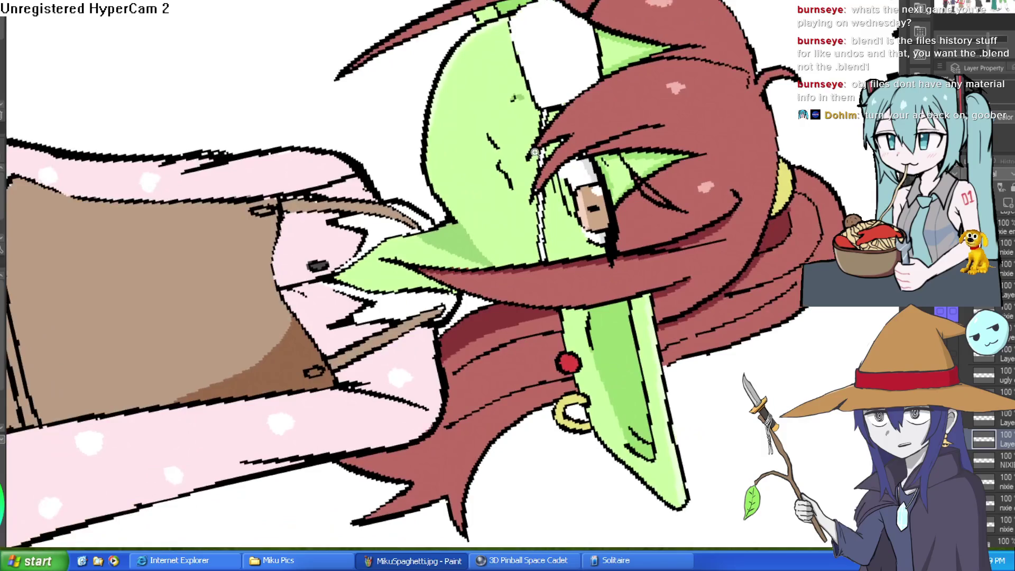
pyautogui.scroll(4, 534, 154)
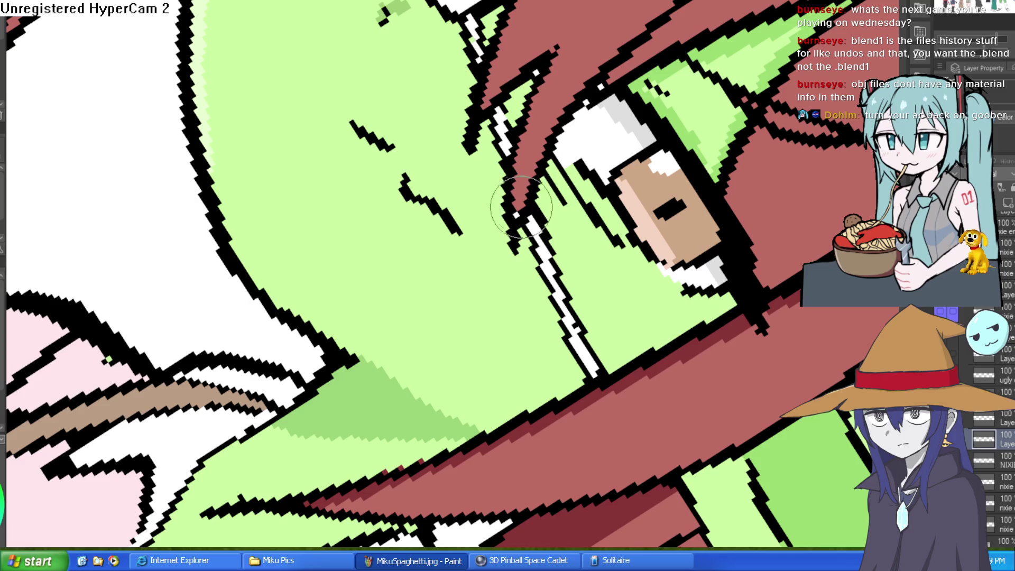
pyautogui.scroll(-5, 523, 204)
pyautogui.scroll(-1, 561, 71)
pyautogui.scroll(5, 454, 68)
pyautogui.hotkey('ctrl', 'z')
pyautogui.scroll(-3, 460, 95)
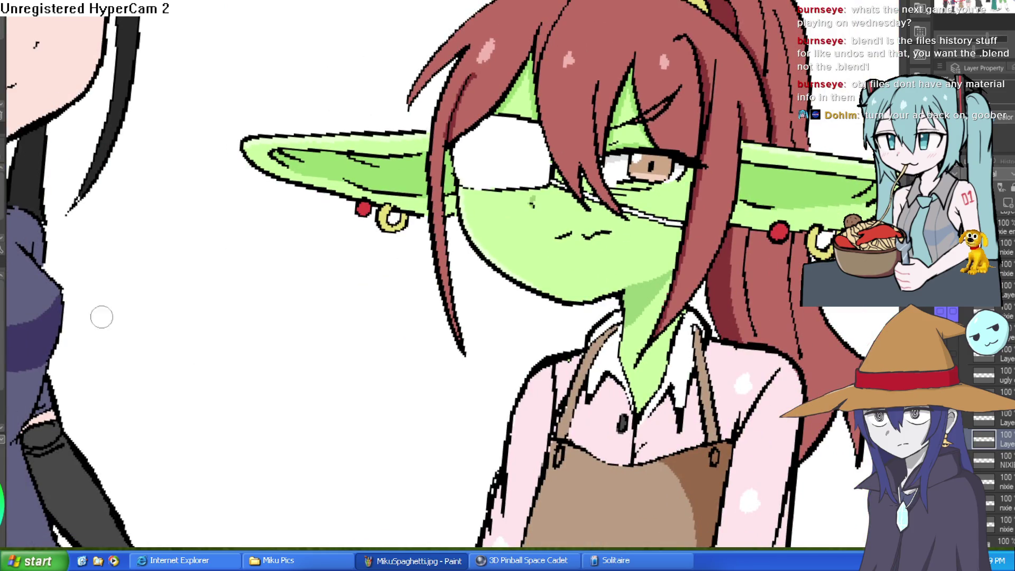
pyautogui.scroll(3, 491, 132)
# Step: Outline the eyepatch's top, right and bottom edges in black, placing a few first stitch dots
pyautogui.moveTo(473, 140)
pyautogui.mouseDown()
pyautogui.moveTo(435, 126)
pyautogui.moveTo(413, 175)
pyautogui.moveTo(478, 210)
pyautogui.moveTo(545, 203)
pyautogui.mouseUp()
pyautogui.click(416, 191)
pyautogui.moveTo(558, 172); pyautogui.dragTo(556, 188)
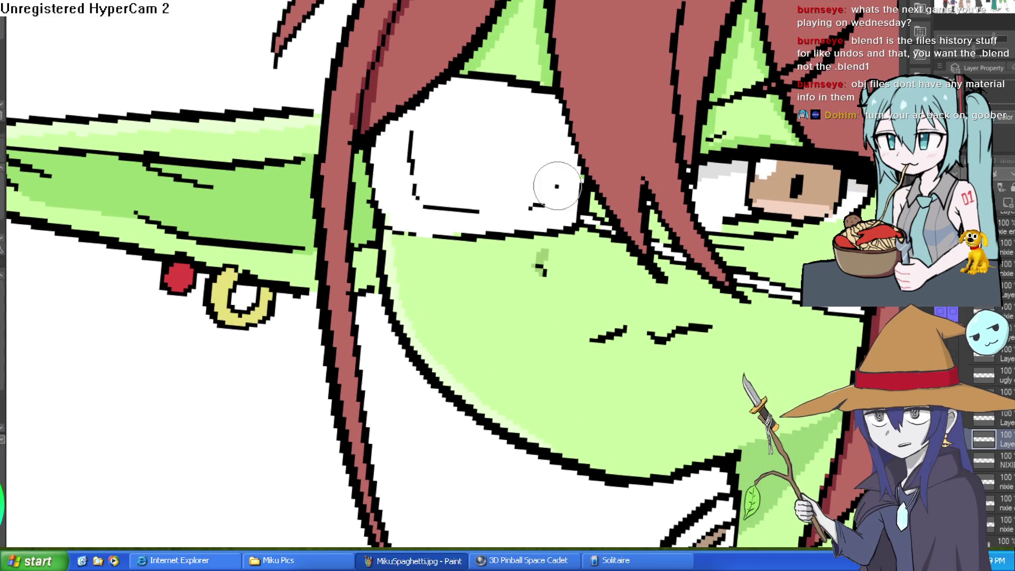
pyautogui.moveTo(555, 115); pyautogui.dragTo(559, 142)
pyautogui.moveTo(515, 101)
pyautogui.mouseDown()
pyautogui.moveTo(539, 107)
pyautogui.moveTo(466, 99)
pyautogui.moveTo(479, 130)
pyautogui.moveTo(535, 132)
pyautogui.mouseUp()
pyautogui.click(448, 128)
pyautogui.click(512, 129)
pyautogui.moveTo(529, 206); pyautogui.dragTo(483, 208)
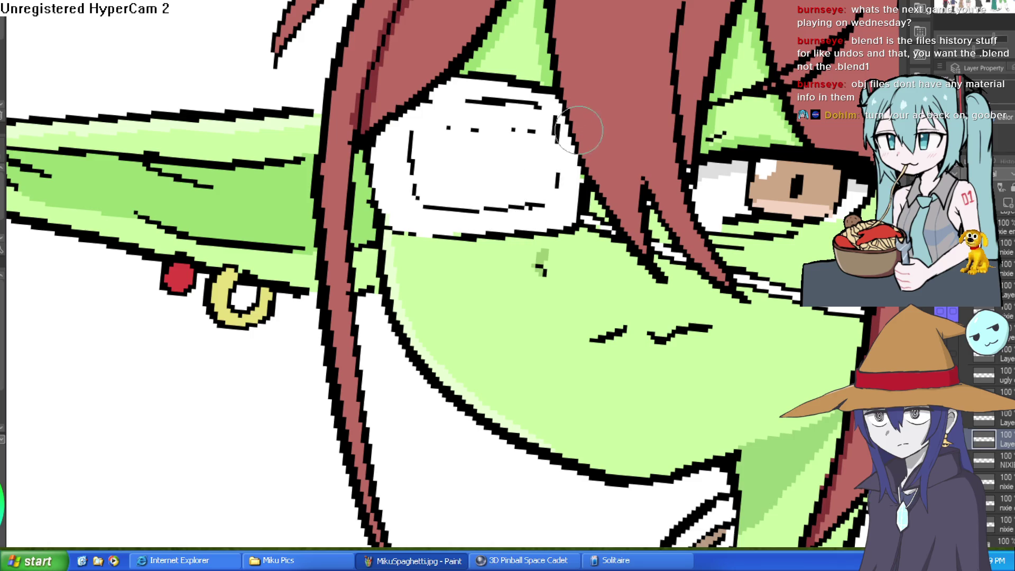
# Step: Dot two rows of black stitch marks across the white eyepatch
pyautogui.click(427, 154)
pyautogui.click(450, 154)
pyautogui.click(479, 155)
pyautogui.click(507, 157)
pyautogui.click(539, 156)
pyautogui.click(429, 180)
pyautogui.click(450, 181)
pyautogui.click(471, 182)
pyautogui.click(501, 181)
pyautogui.click(525, 179)
pyautogui.click(537, 183)
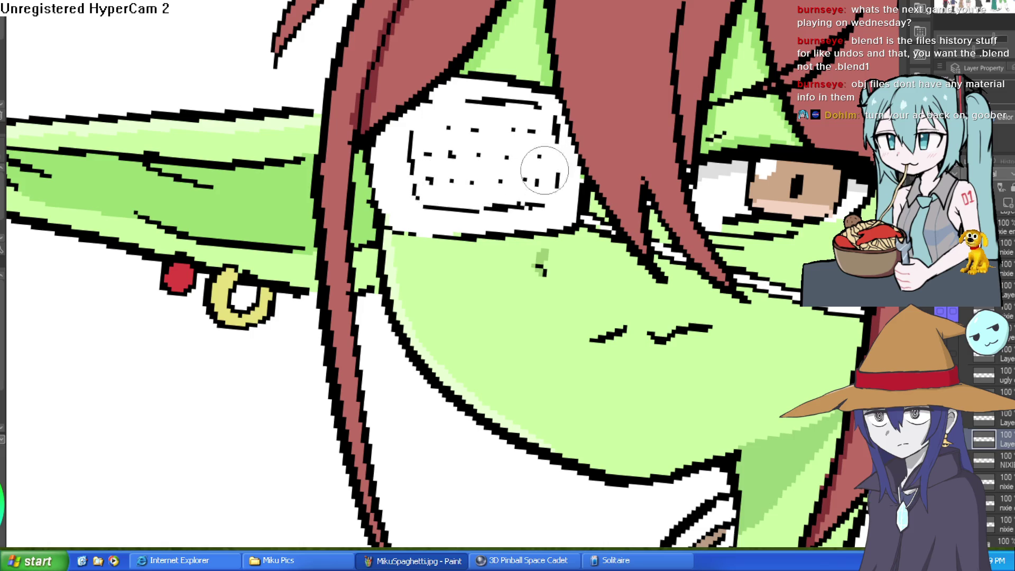
pyautogui.hscroll(2, 653, 58)
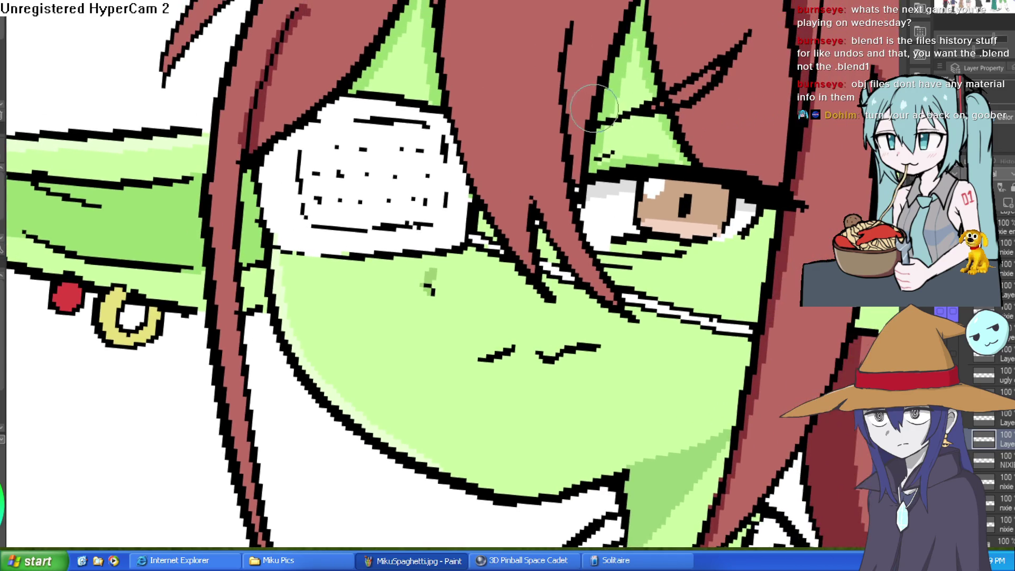
# Step: Add black hatch strokes across the goblin's green hair spike
pyautogui.moveTo(658, 70)
pyautogui.mouseDown()
pyautogui.moveTo(613, 88)
pyautogui.moveTo(612, 115)
pyautogui.moveTo(642, 77)
pyautogui.moveTo(614, 96)
pyautogui.mouseUp()
pyautogui.scroll(-5, 613, 97)
pyautogui.scroll(3, 751, 115)
pyautogui.scroll(-2, 750, 115)
pyautogui.scroll(2, 660, 94)
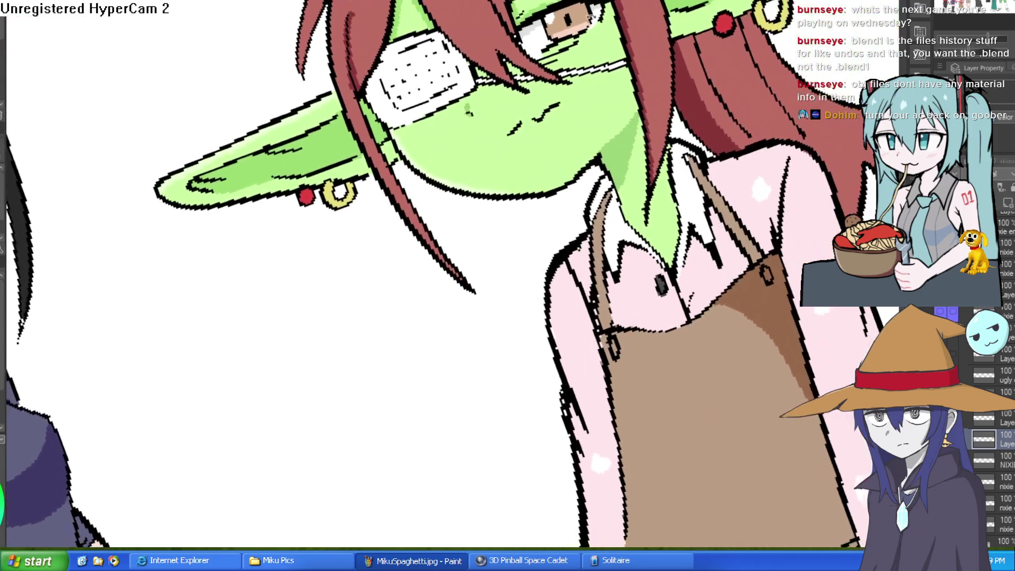
pyautogui.scroll(1, 575, 95)
pyautogui.scroll(5, 486, 106)
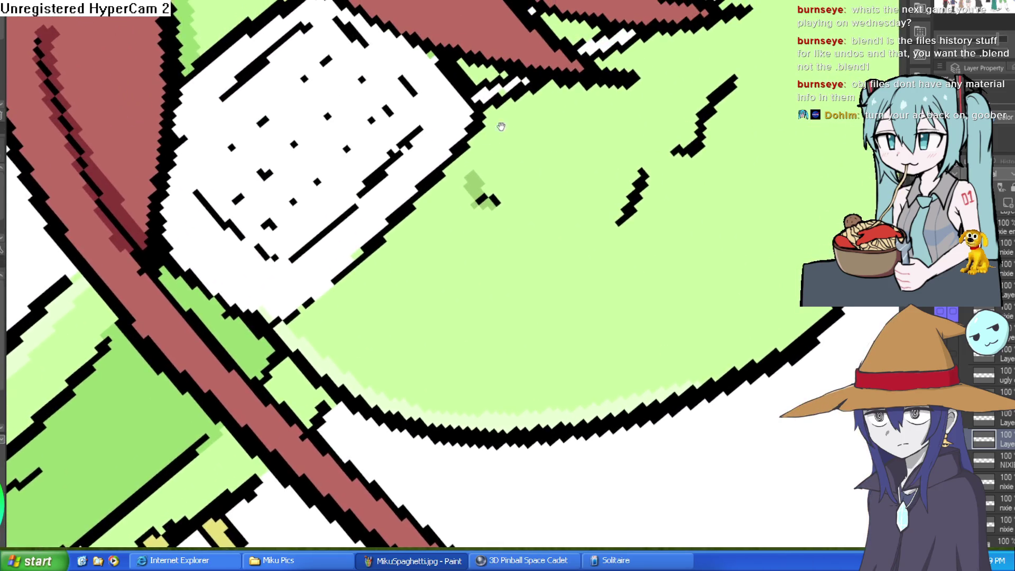
# Step: Rotate the canvas and repaint the jagged outline pixels along the hair edge
pyautogui.moveTo(501, 126); pyautogui.dragTo(606, 246)
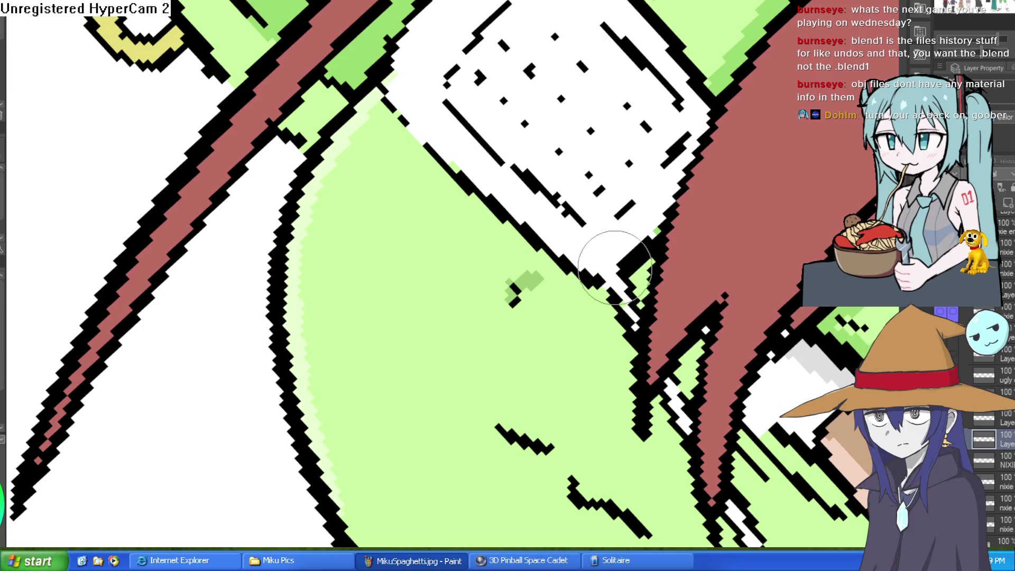
pyautogui.press('^')
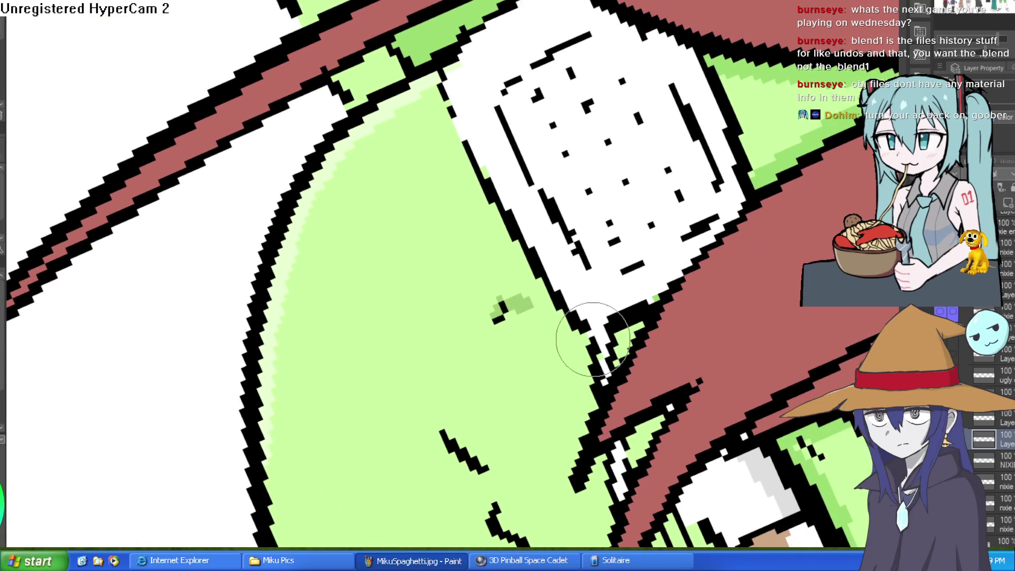
pyautogui.scroll(-4, 618, 305)
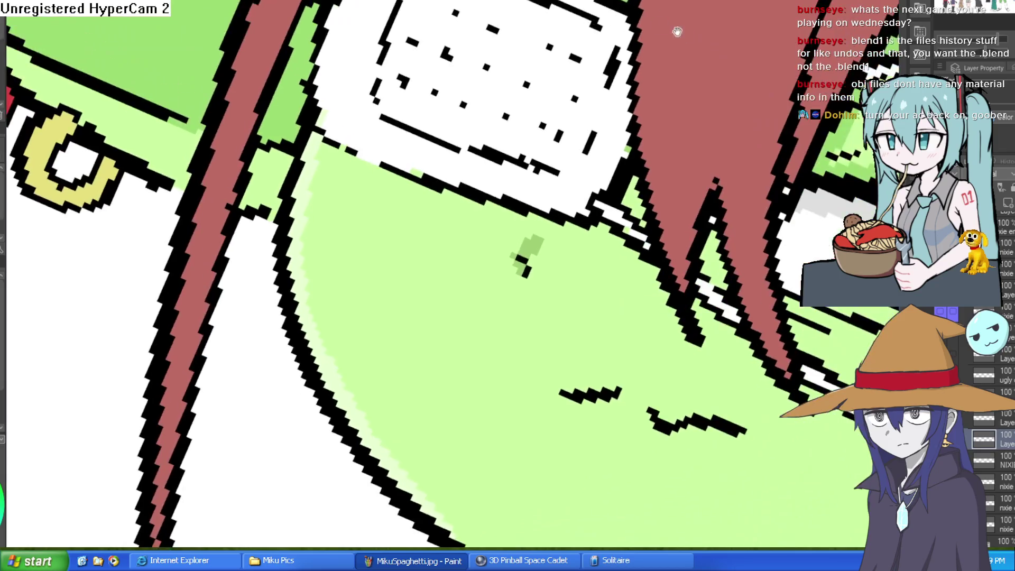
pyautogui.scroll(3, 592, 20)
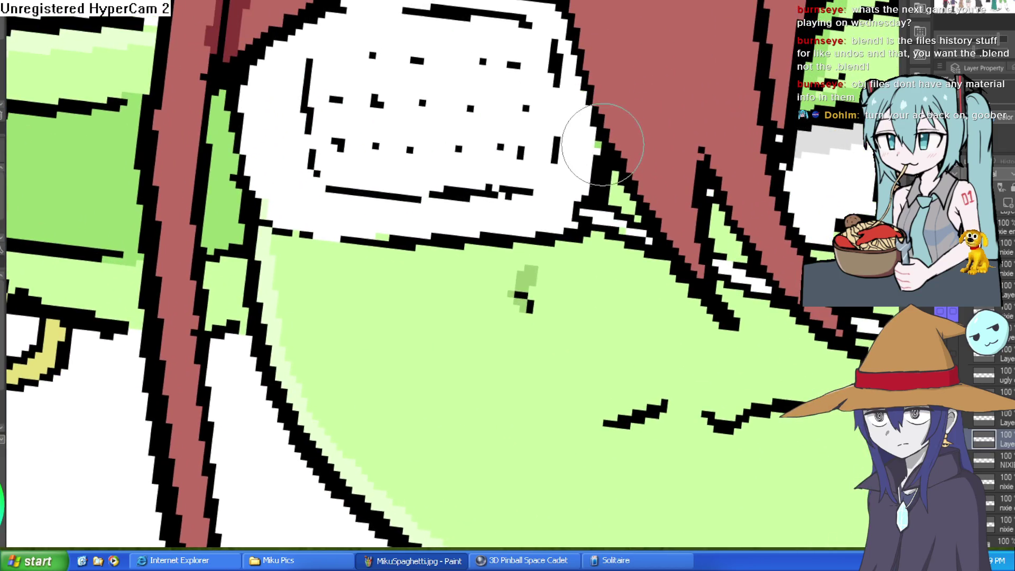
pyautogui.moveTo(584, 91); pyautogui.dragTo(557, 191)
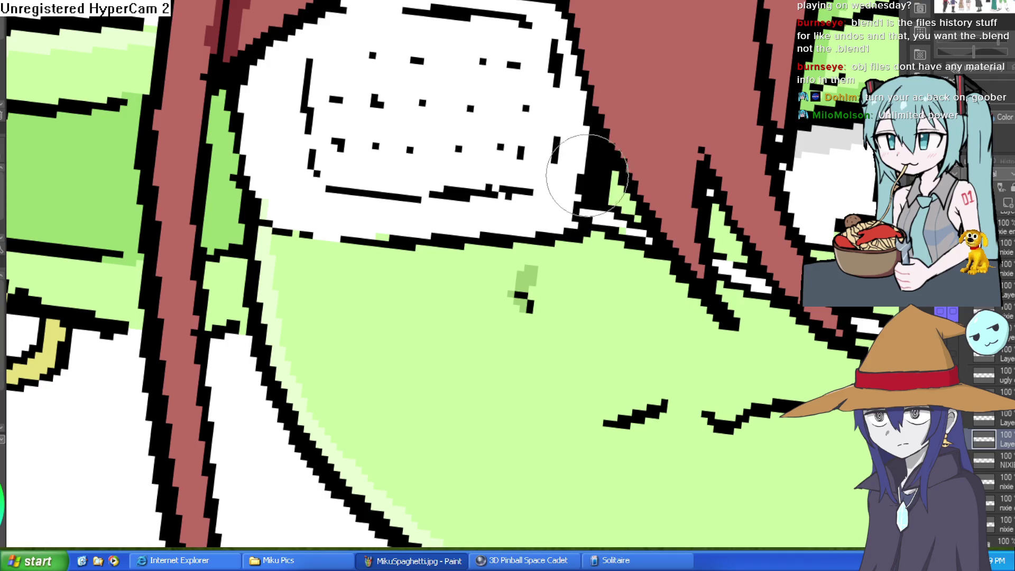
pyautogui.moveTo(561, 135); pyautogui.dragTo(552, 196)
pyautogui.moveTo(630, 159); pyautogui.dragTo(629, 152)
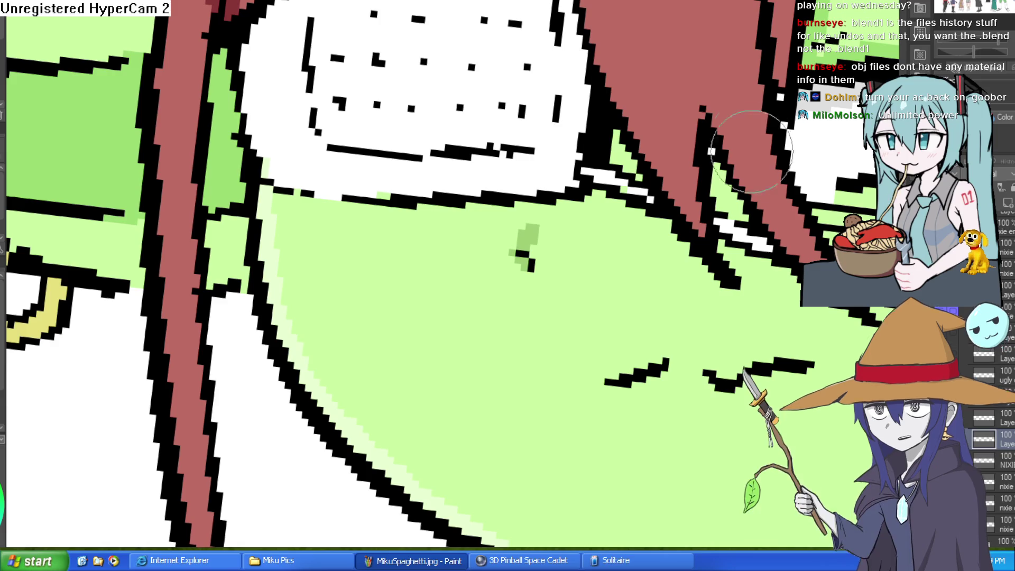
# Step: Zoom out and close the gaps in the eyepatch's diagonal black outline
pyautogui.hotkey('ctrl', '-')
pyautogui.press('-')
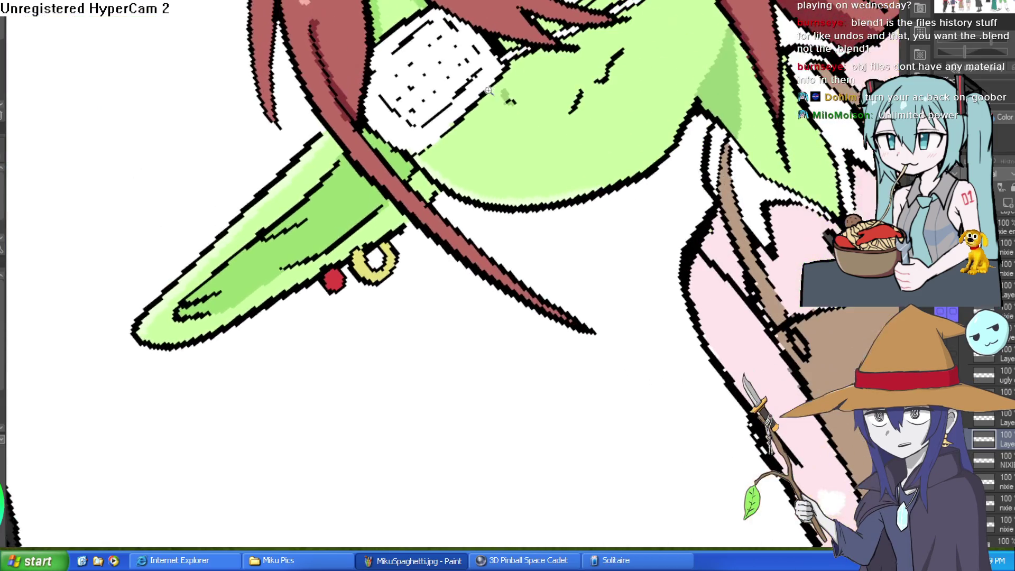
pyautogui.scroll(5, 448, 116)
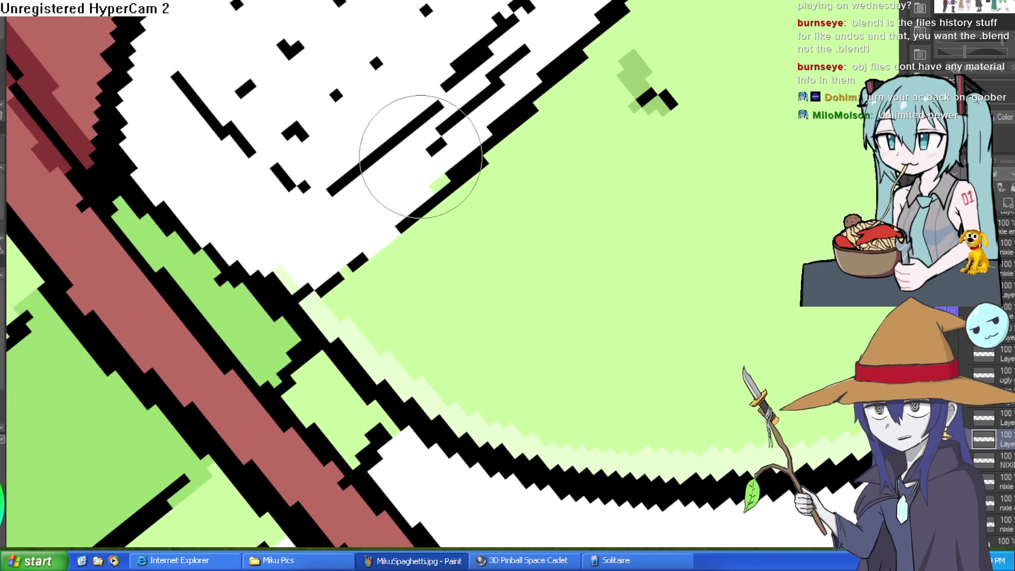
pyautogui.moveTo(447, 139)
pyautogui.mouseDown()
pyautogui.moveTo(420, 158)
pyautogui.moveTo(430, 180)
pyautogui.moveTo(569, 73)
pyautogui.moveTo(543, 50)
pyautogui.mouseUp()
pyautogui.moveTo(507, 127)
pyautogui.mouseDown()
pyautogui.moveTo(363, 238)
pyautogui.moveTo(350, 260)
pyautogui.mouseUp()
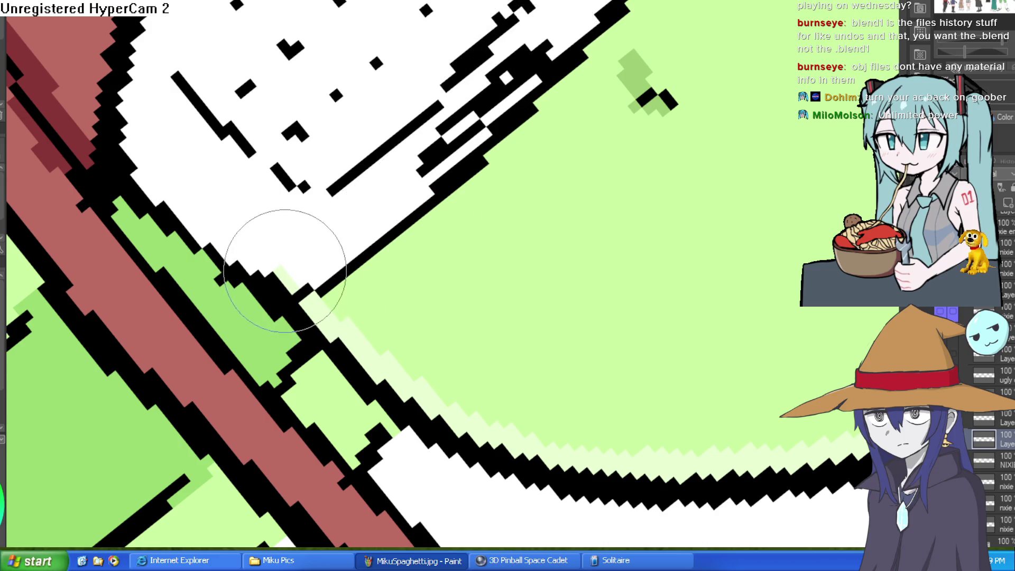
pyautogui.scroll(-5, 351, 249)
pyautogui.scroll(6, 678, 302)
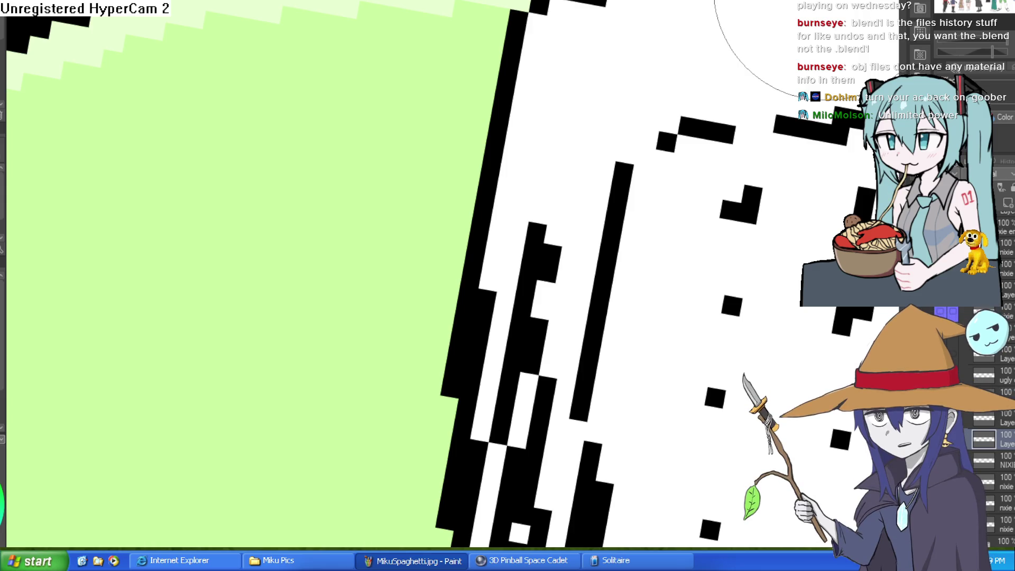
pyautogui.scroll(-4, 663, 119)
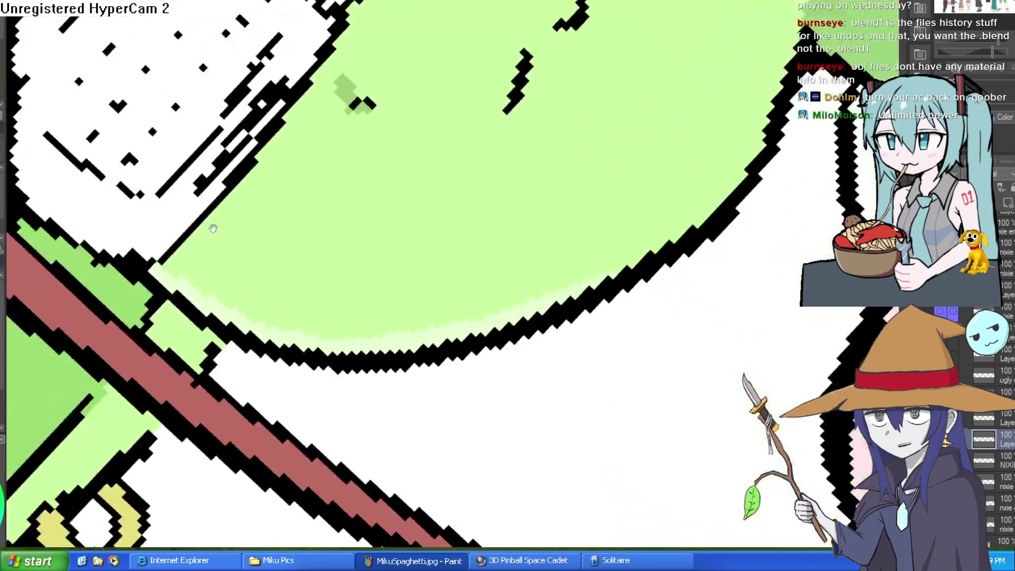
pyautogui.scroll(-5, 663, 120)
pyautogui.scroll(2, 664, 147)
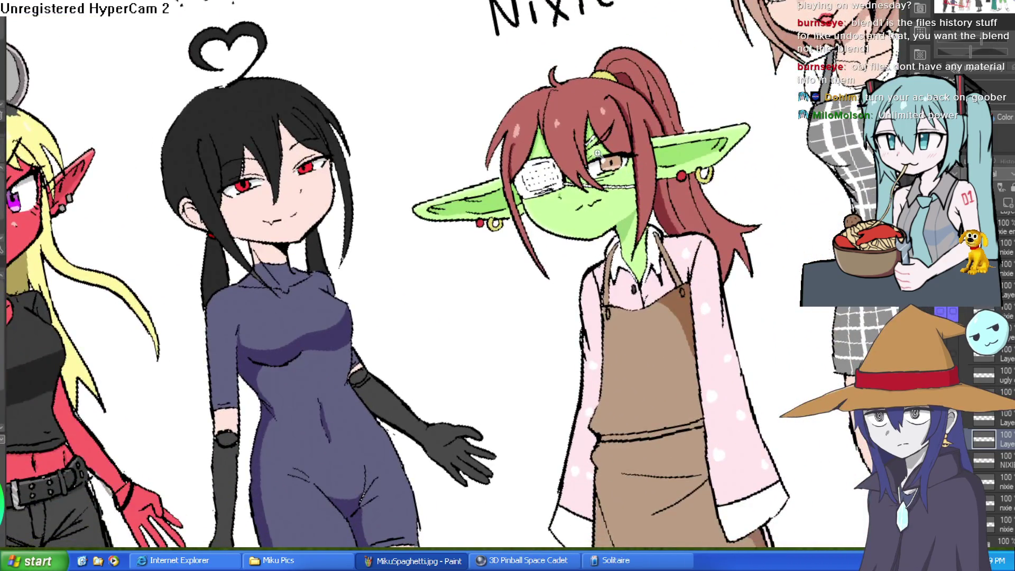
# Step: Repaint the eyepatch's lower border as alternating black and white stitch stripes
pyautogui.scroll(4, 663, 146)
pyautogui.scroll(-5, 663, 146)
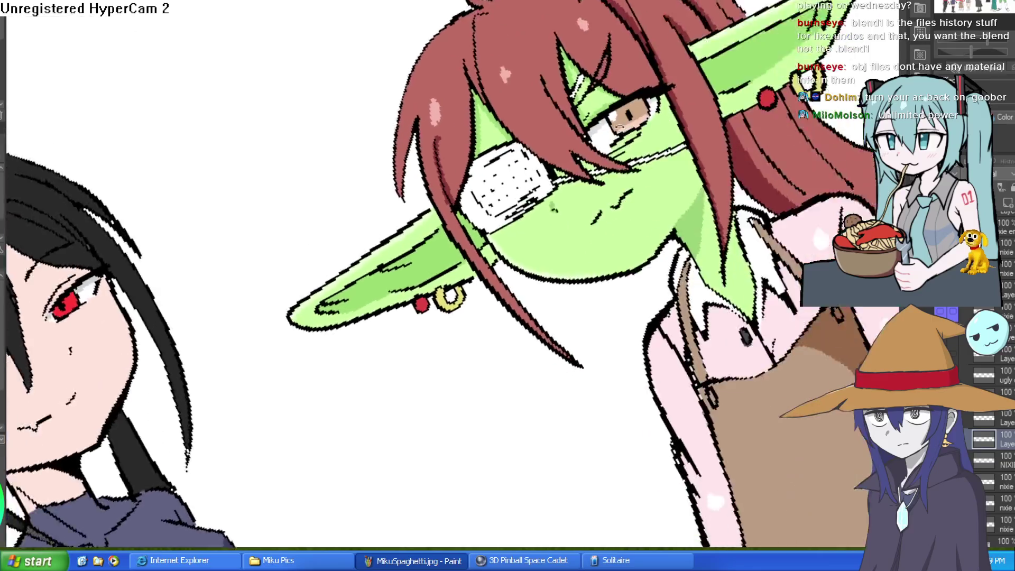
pyautogui.scroll(6, 580, 126)
pyautogui.moveTo(606, 176)
pyautogui.mouseDown()
pyautogui.moveTo(532, 286)
pyautogui.moveTo(525, 254)
pyautogui.moveTo(594, 185)
pyautogui.moveTo(482, 350)
pyautogui.moveTo(491, 317)
pyautogui.moveTo(600, 178)
pyautogui.moveTo(742, 83)
pyautogui.moveTo(736, 136)
pyautogui.moveTo(608, 254)
pyautogui.moveTo(623, 185)
pyautogui.mouseUp()
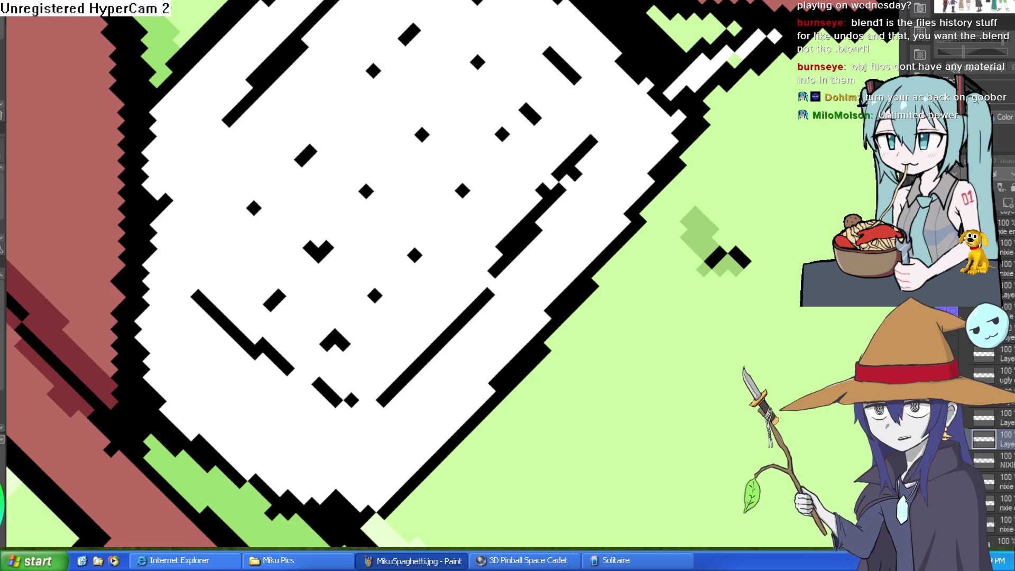
# Step: Draw a black-and-white stitched strap diagonally from the eyepatch down across the cheek
pyautogui.moveTo(544, 237)
pyautogui.mouseDown()
pyautogui.moveTo(487, 306)
pyautogui.moveTo(482, 343)
pyautogui.moveTo(414, 414)
pyautogui.moveTo(510, 328)
pyautogui.moveTo(603, 202)
pyautogui.mouseUp()
pyautogui.click(415, 432)
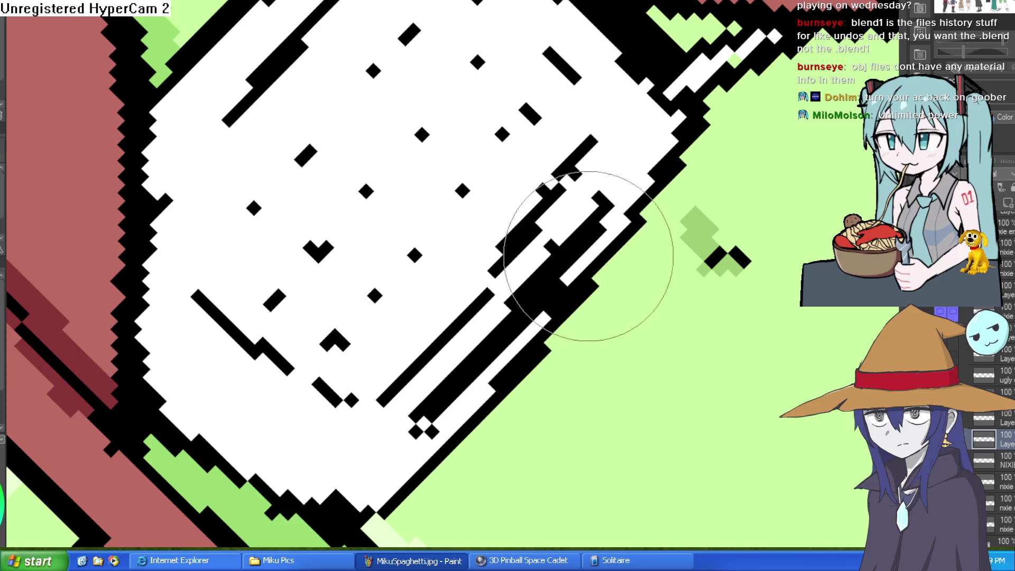
pyautogui.moveTo(582, 266)
pyautogui.mouseDown()
pyautogui.moveTo(593, 268)
pyautogui.moveTo(601, 295)
pyautogui.moveTo(526, 340)
pyautogui.moveTo(554, 294)
pyautogui.moveTo(539, 317)
pyautogui.moveTo(533, 263)
pyautogui.moveTo(543, 226)
pyautogui.moveTo(602, 179)
pyautogui.mouseUp()
pyautogui.scroll(-5, 602, 180)
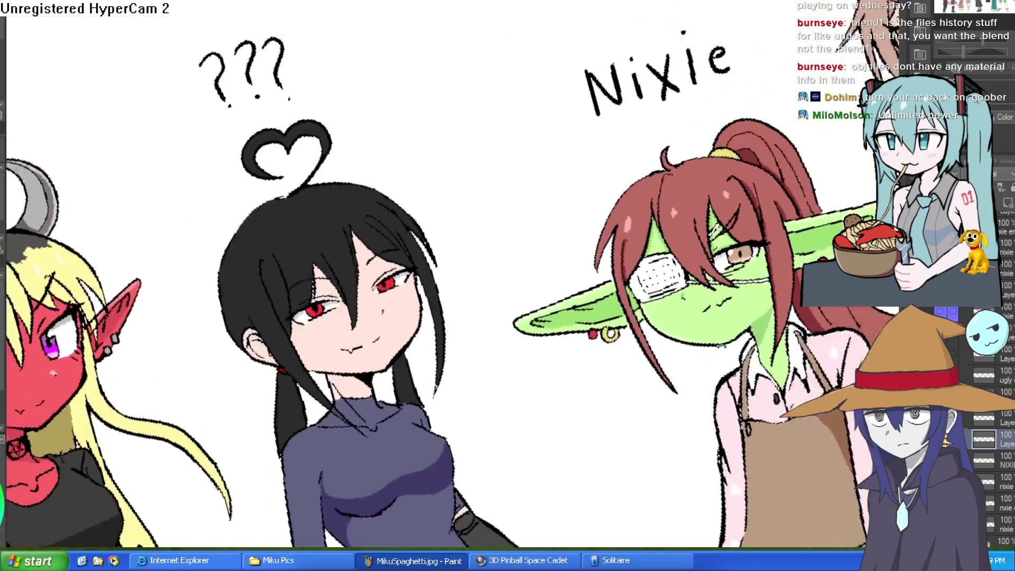
pyautogui.scroll(5, 406, 288)
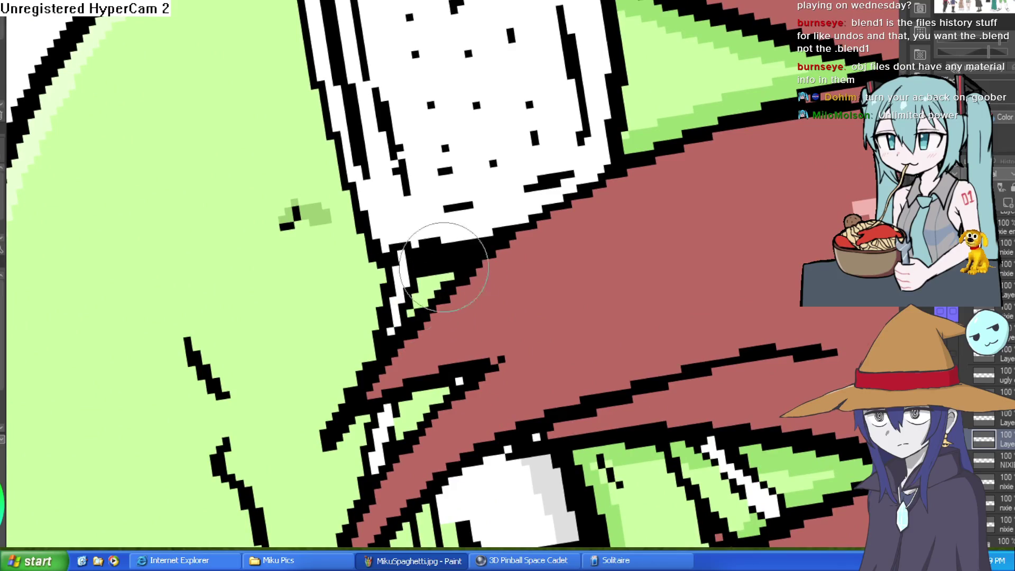
pyautogui.scroll(-5, 529, 228)
pyautogui.moveTo(528, 228); pyautogui.dragTo(375, 268)
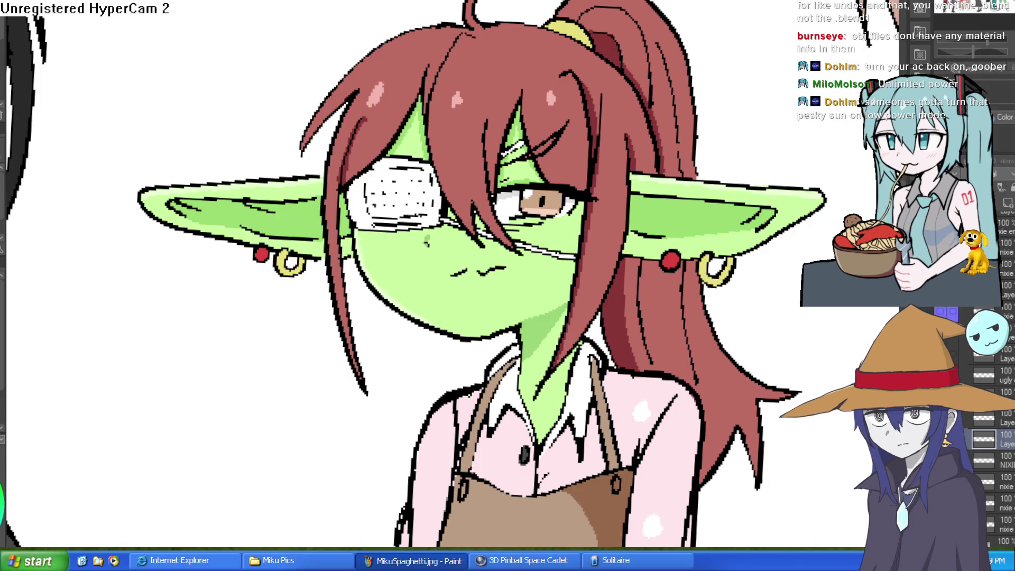
# Step: Fill the brown iris with bright red and the area beneath it with lighter red
pyautogui.scroll(5, 576, 172)
pyautogui.click(595, 192)
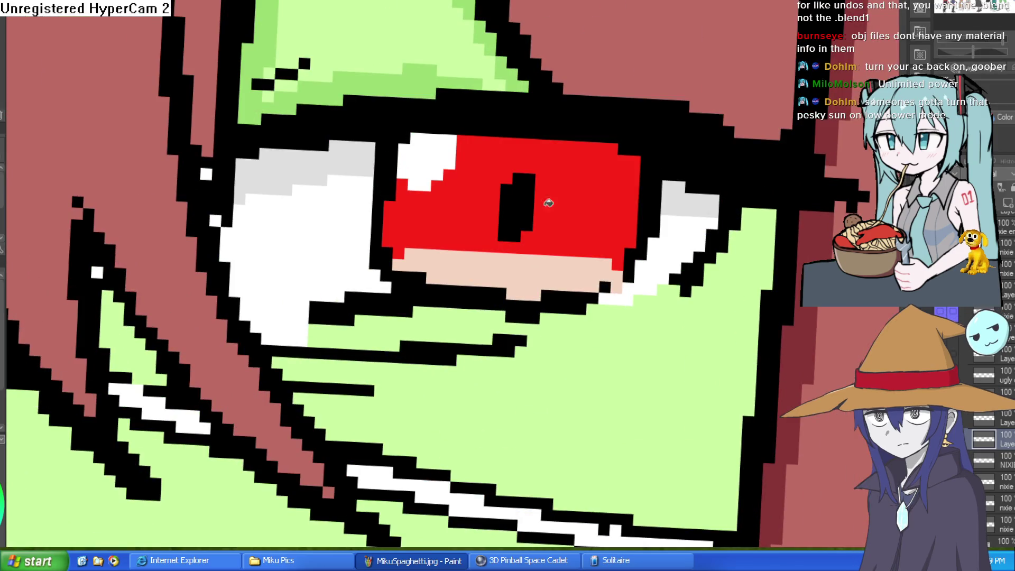
pyautogui.click(480, 262)
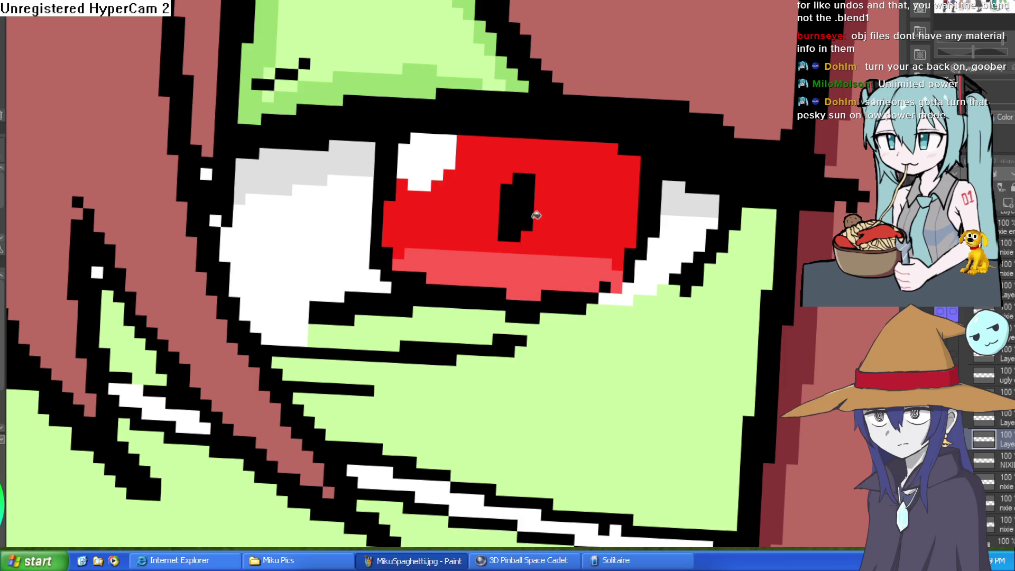
pyautogui.scroll(-5, 657, 170)
pyautogui.scroll(-2, 728, 191)
pyautogui.scroll(5, 729, 185)
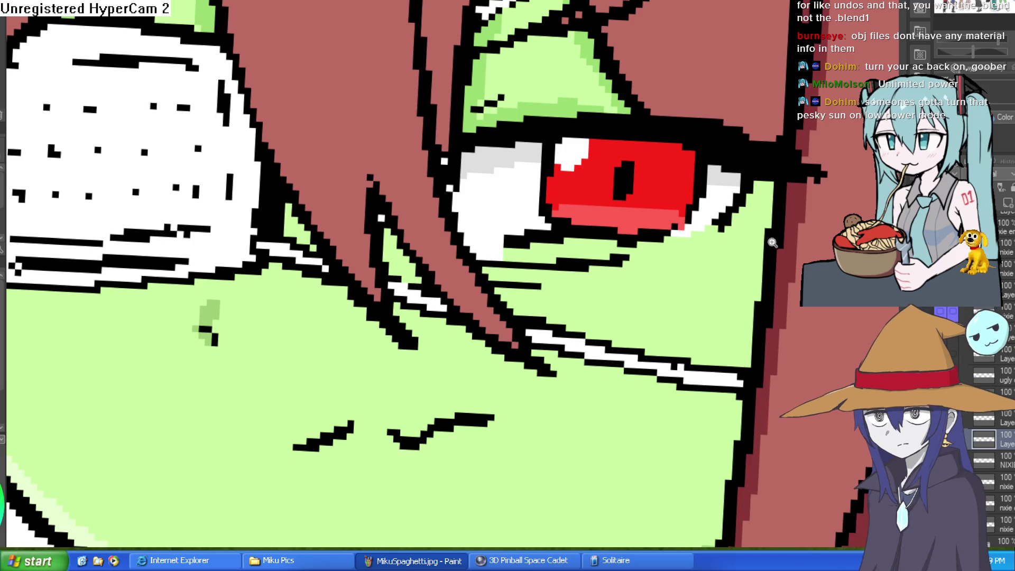
# Step: Toggle the eyepatch layer off and back on to check the eye underneath
pyautogui.scroll(-10, 763, 239)
pyautogui.scroll(-5, 762, 239)
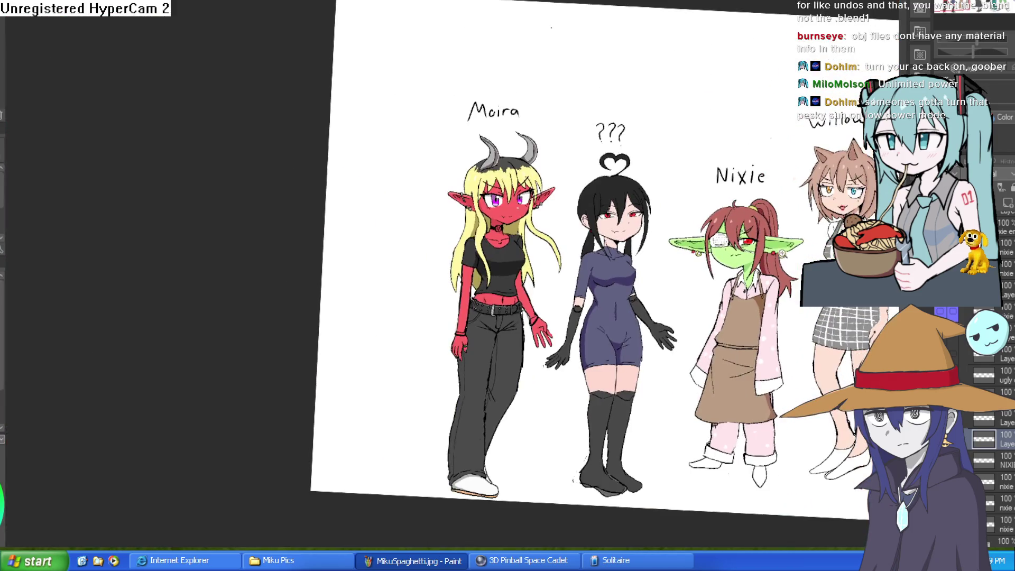
pyautogui.scroll(6, 782, 245)
pyautogui.scroll(-2, 802, 252)
pyautogui.scroll(3, 802, 253)
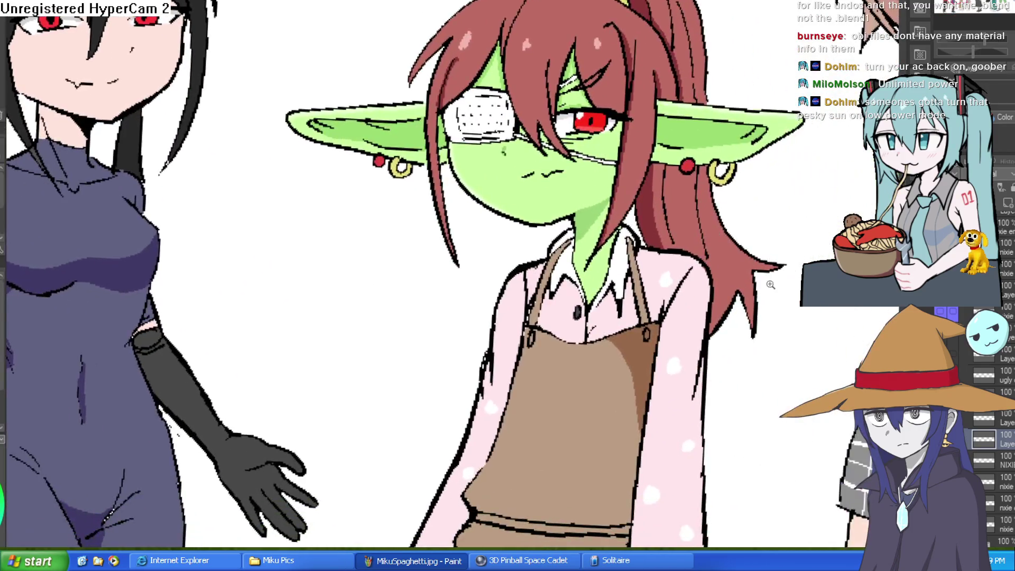
pyautogui.scroll(-2, 676, 469)
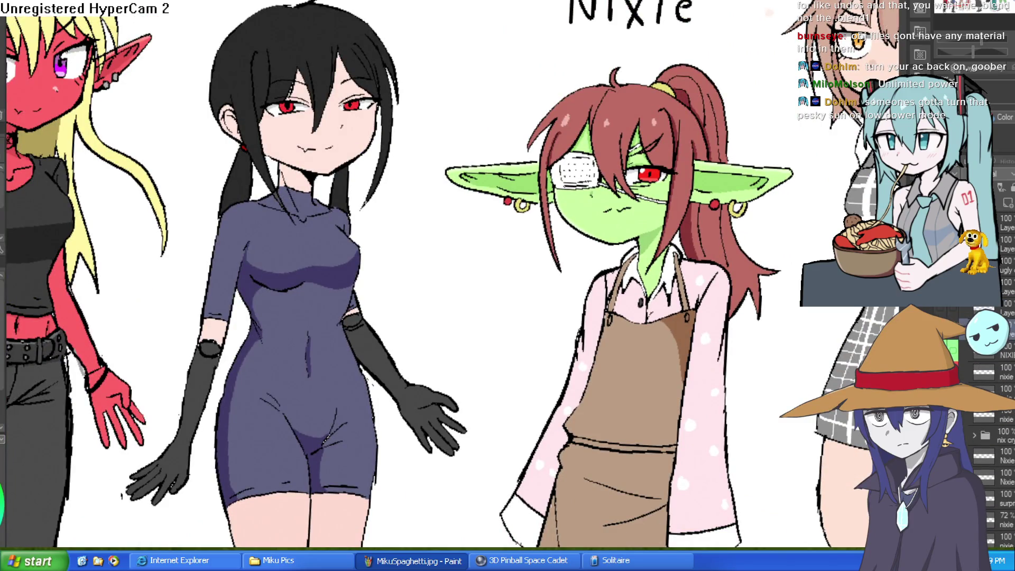
pyautogui.click(962, 173)
pyautogui.click(962, 173)
# Step: Hide the pink shirt layer to reveal the grey cardigan and bare shoulders
pyautogui.scroll(-3, 951, 343)
pyautogui.click(951, 345)
pyautogui.scroll(4, 951, 351)
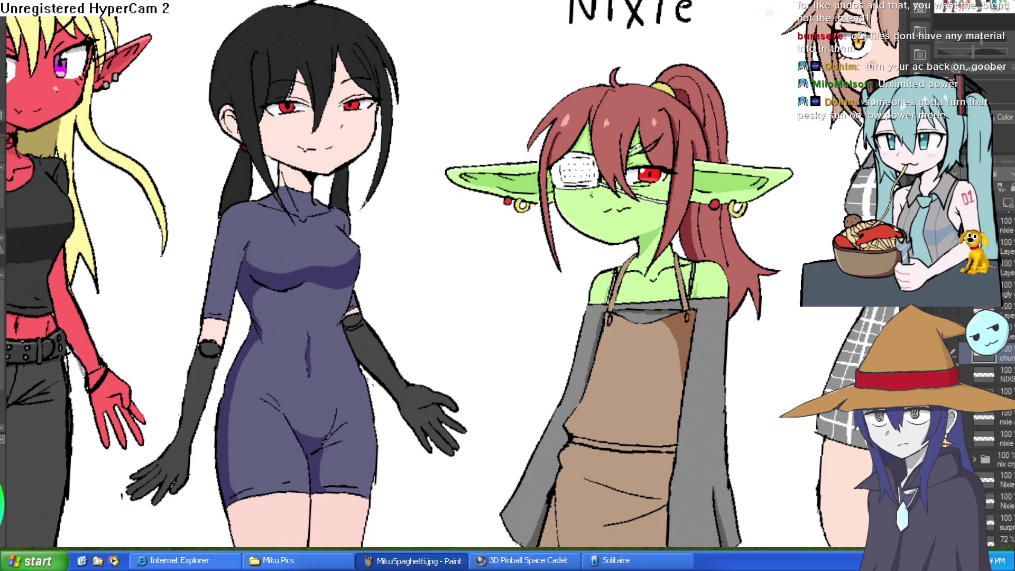
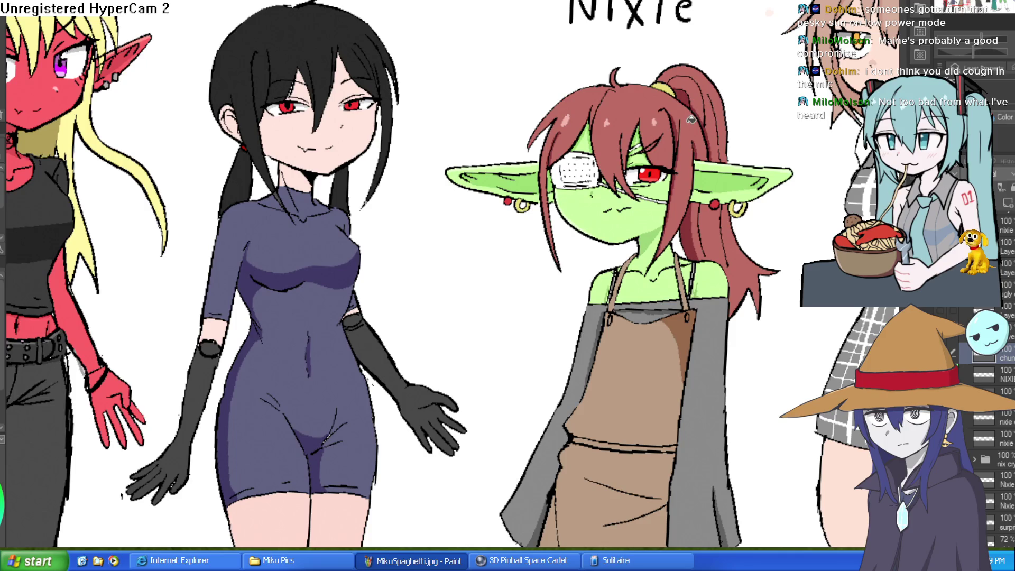
# Step: Hide the eyepatch and red-eye layer, add a new raster layer, and zoom in on Nixie's face
pyautogui.moveTo(691, 119); pyautogui.dragTo(654, 67)
pyautogui.click(968, 352)
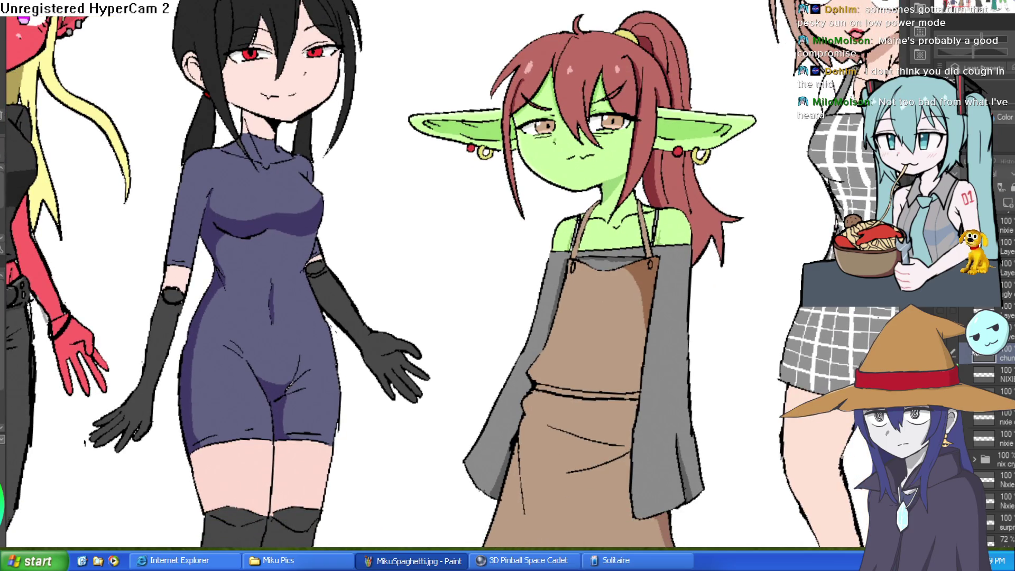
pyautogui.click(1005, 203)
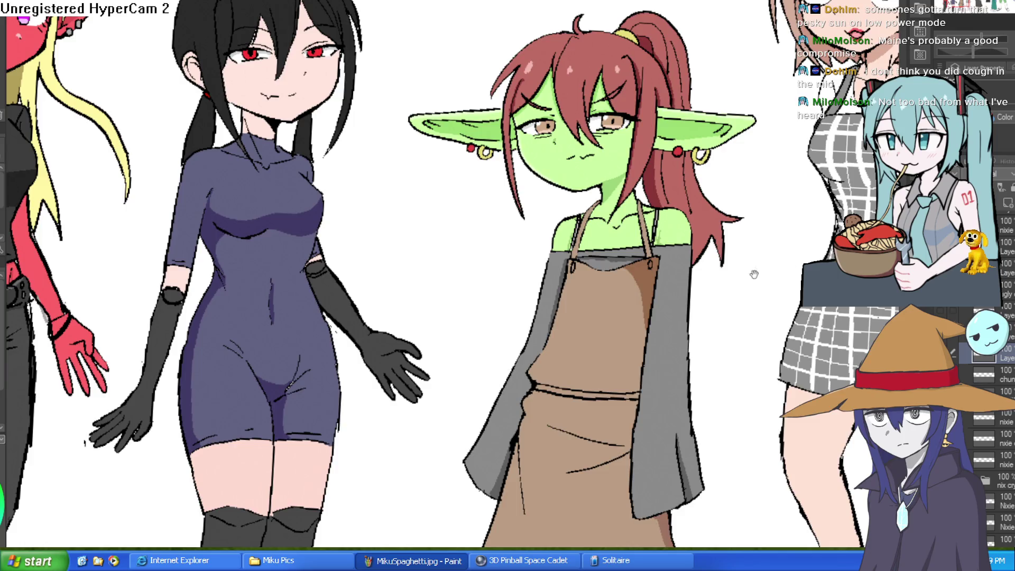
pyautogui.moveTo(763, 274); pyautogui.dragTo(742, 330)
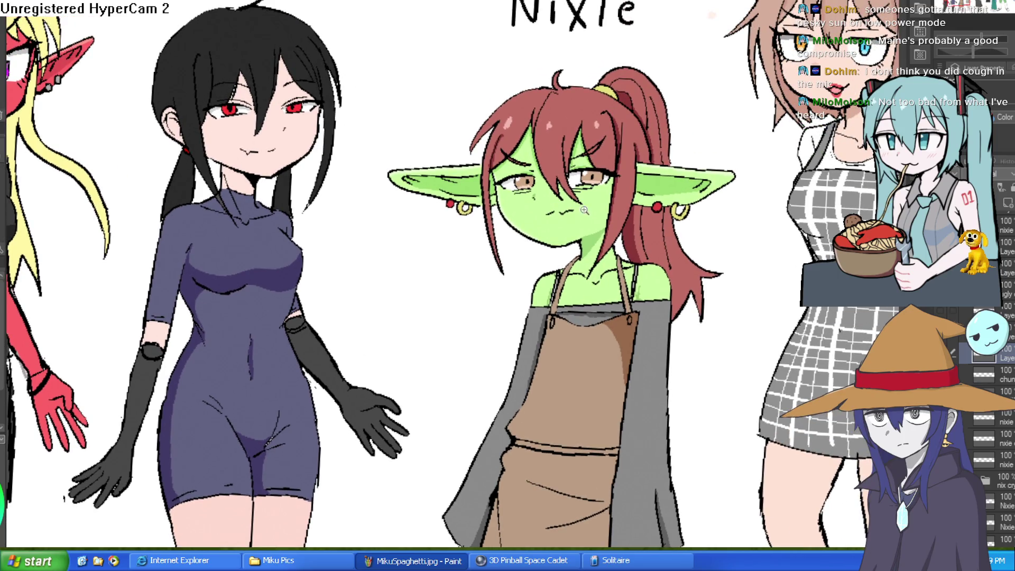
pyautogui.click(584, 210)
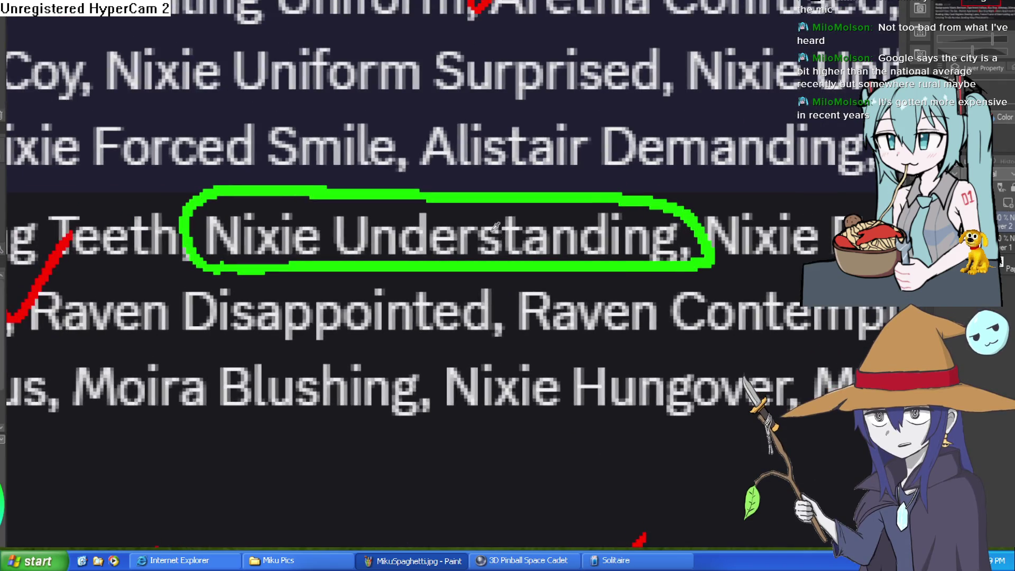
# Step: Zoom into the expression checklist to read the circled 'Nixie Understanding' entry
pyautogui.scroll(2, 485, 212)
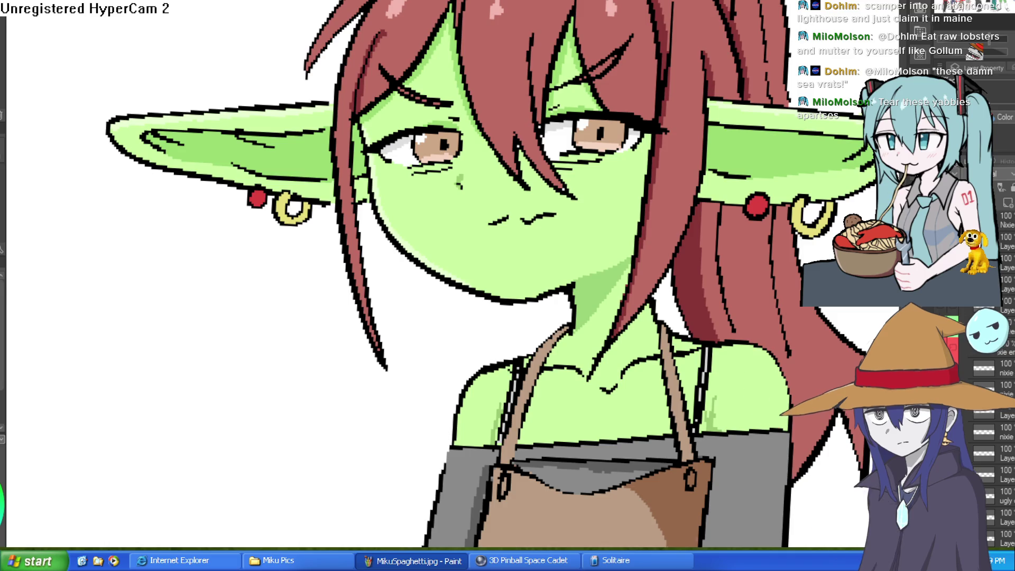
# Step: Erase Nixie's closed mouth lines and tilt the view of her face back to level
pyautogui.scroll(2, 576, 206)
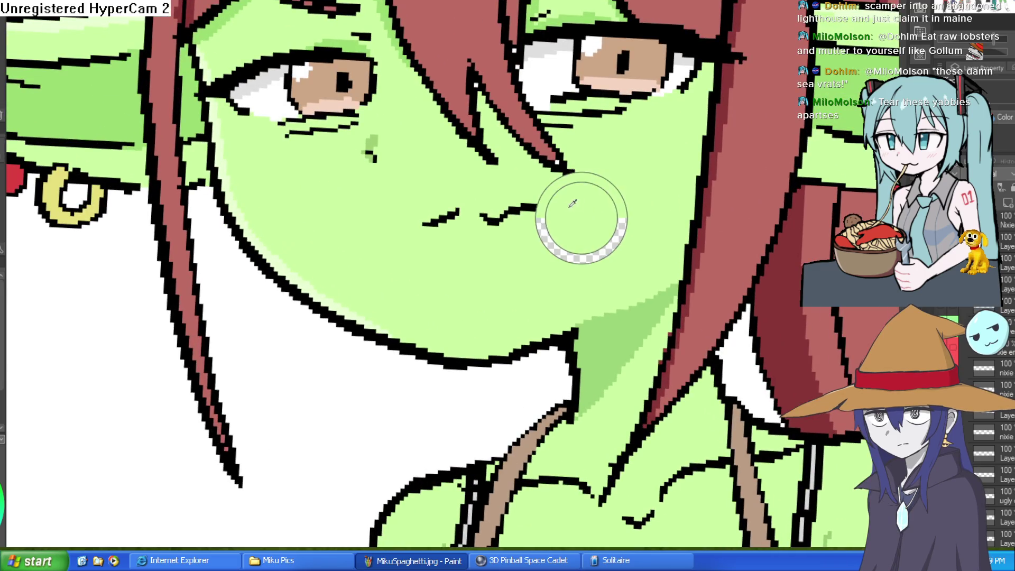
pyautogui.moveTo(517, 208); pyautogui.dragTo(473, 201)
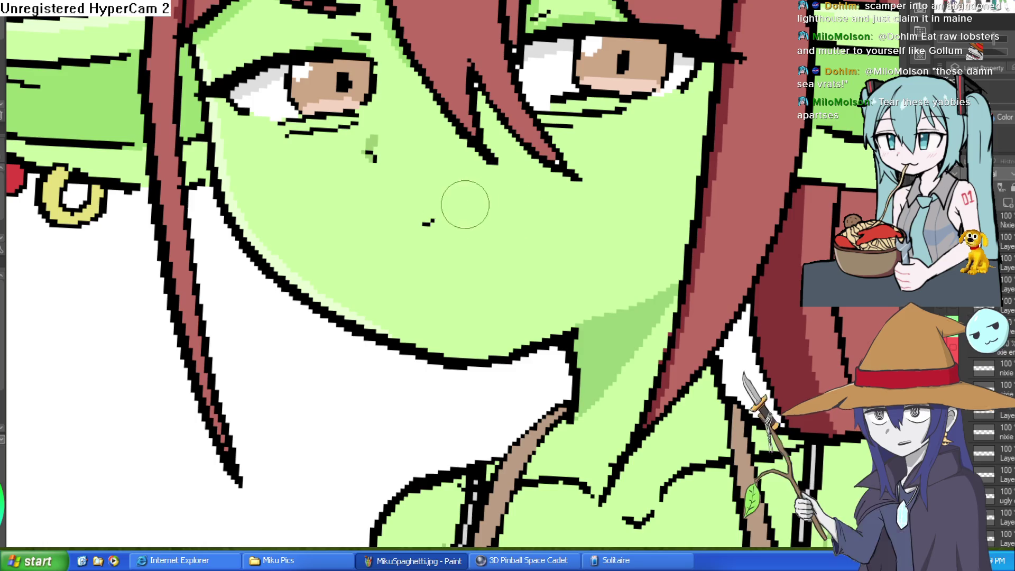
pyautogui.press('-')
pyautogui.press('-')
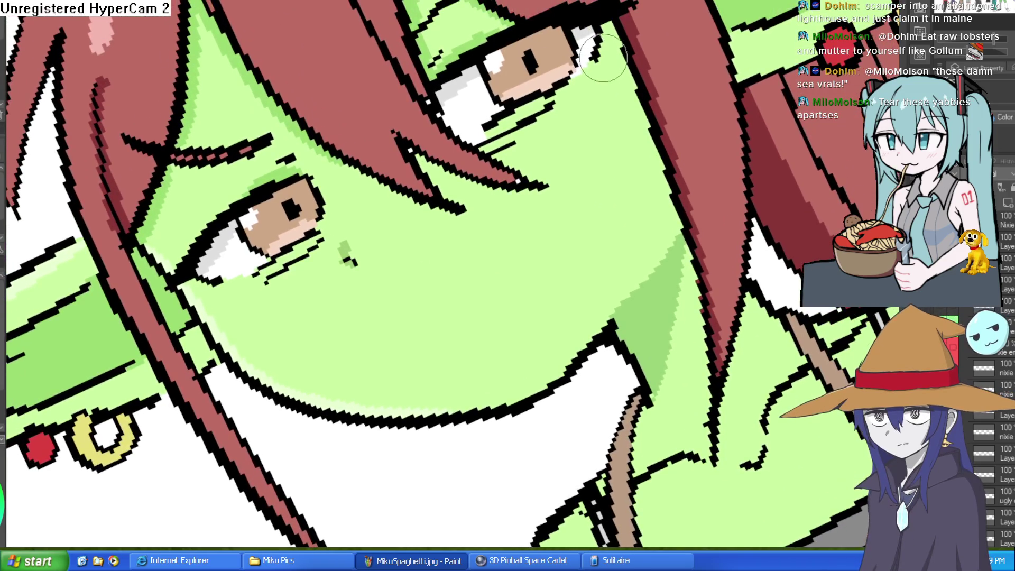
pyautogui.press('^')
pyautogui.press('^')
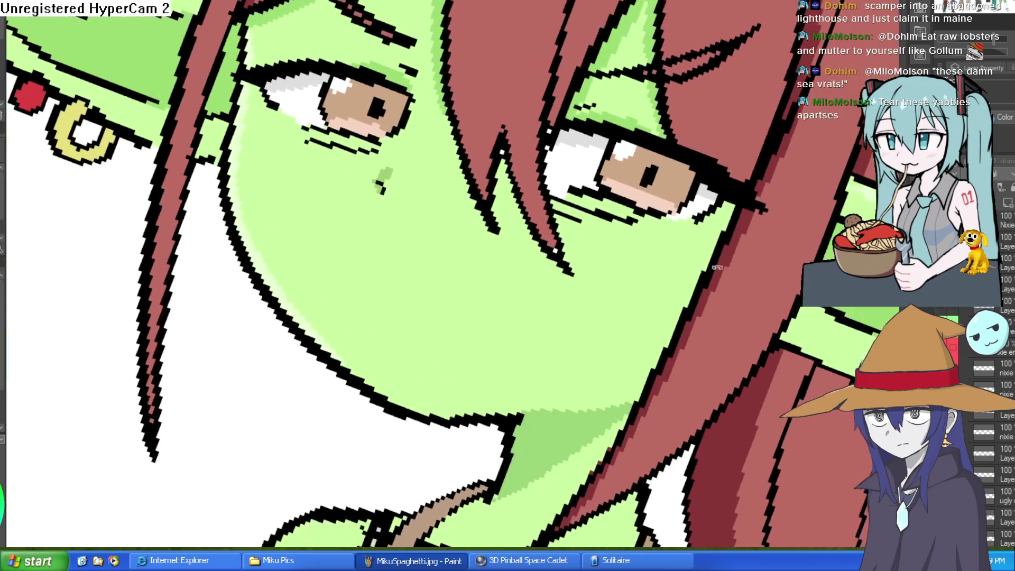
pyautogui.press('-')
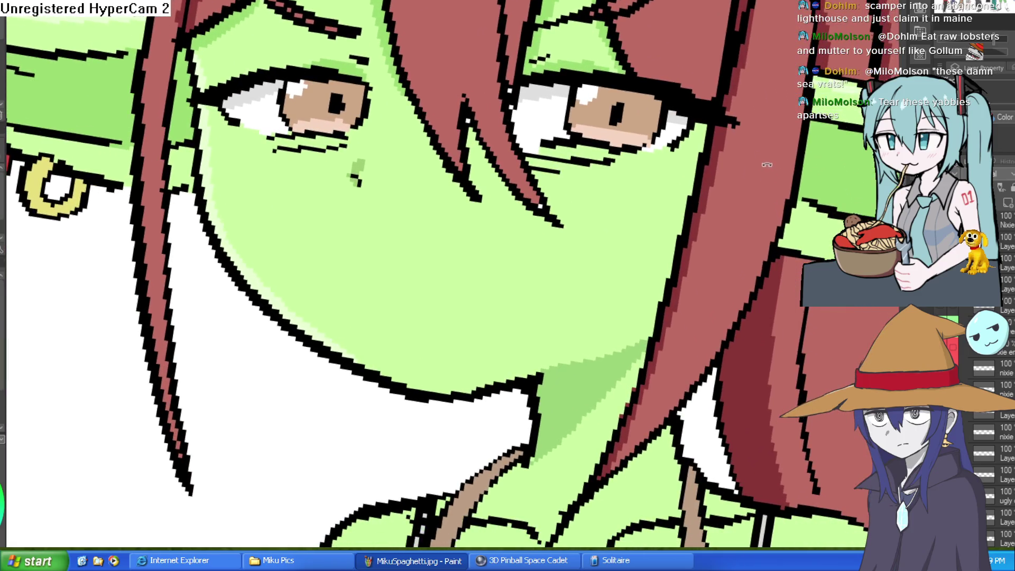
# Step: Move the face higher in view and undo the erase to restore the mouth strokes
pyautogui.moveTo(716, 267); pyautogui.dragTo(759, 127)
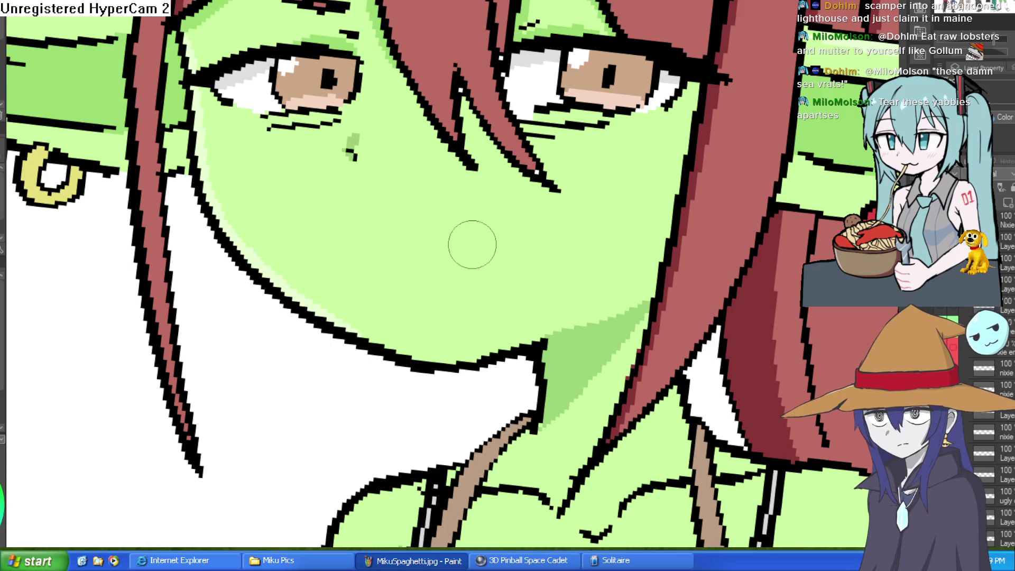
pyautogui.scroll(3, 1009, 280)
pyautogui.scroll(-1, 1011, 280)
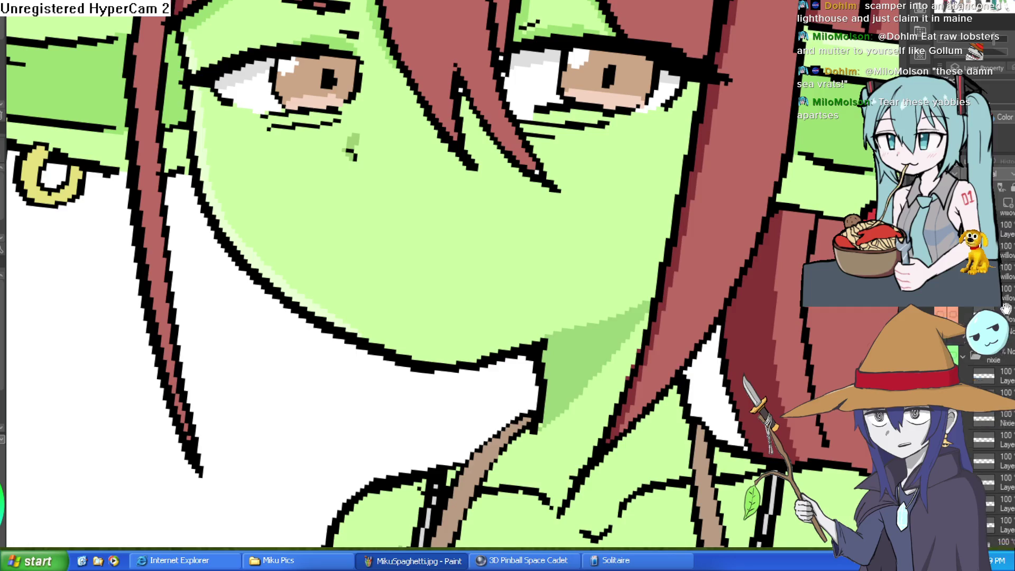
pyautogui.scroll(-1, 1010, 240)
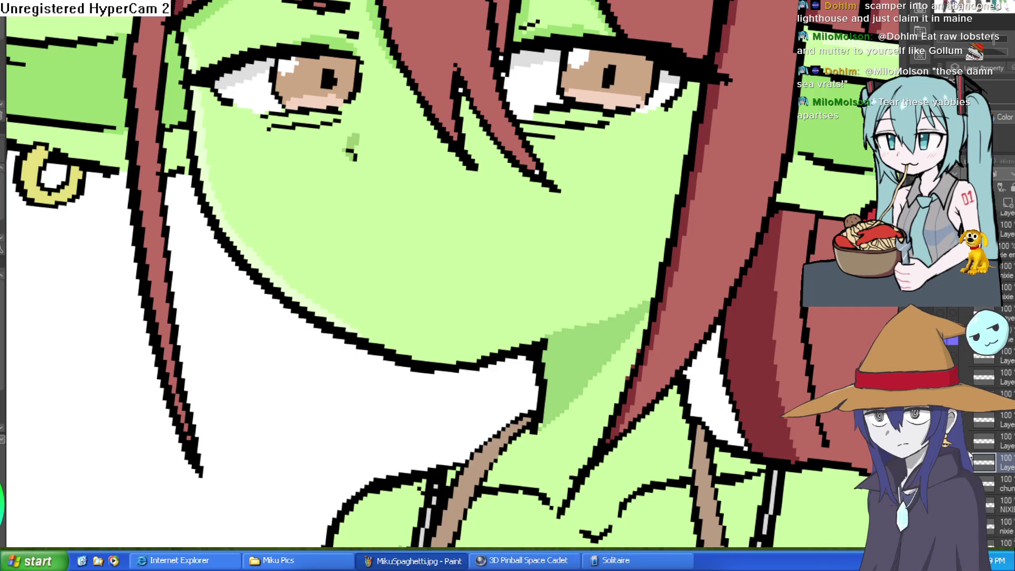
pyautogui.hotkey('ctrl', 'z')
pyautogui.scroll(3, 1011, 329)
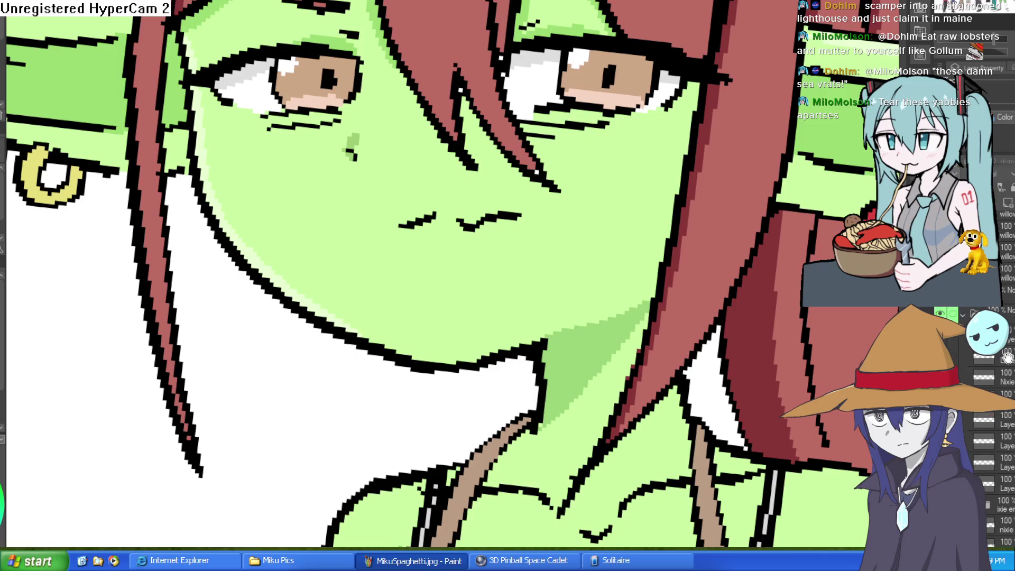
pyautogui.scroll(-3, 1010, 329)
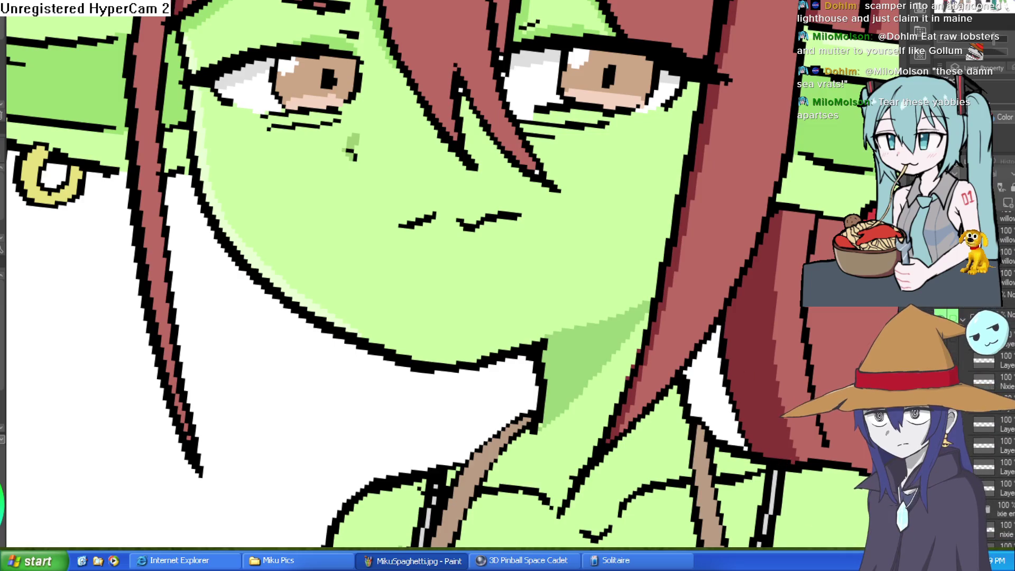
pyautogui.scroll(-2, 1007, 329)
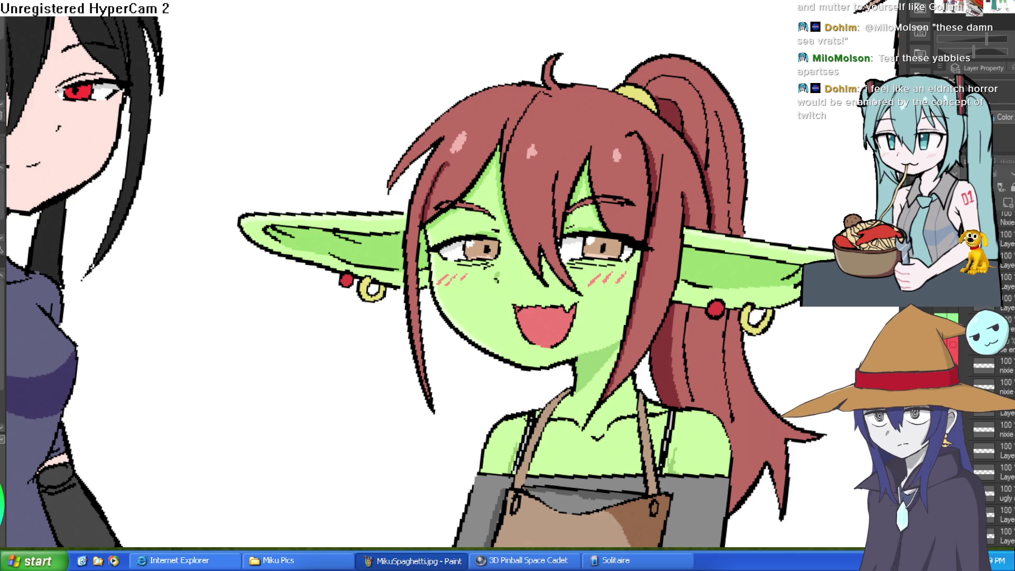
# Step: Zoom the checklist view to the Nixie entries, with 'Nixie Shy' circled next
pyautogui.scroll(5, 1001, 370)
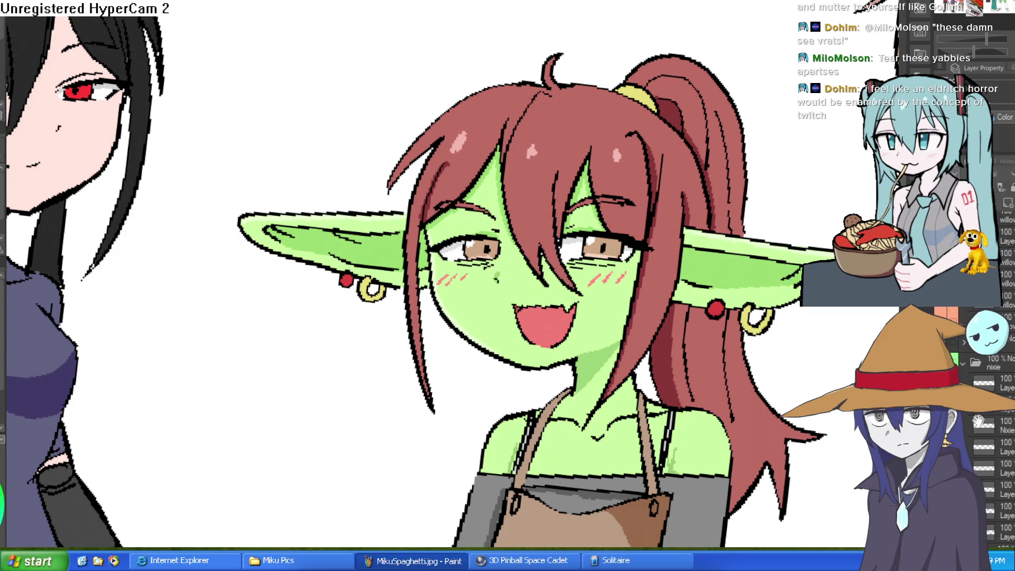
pyautogui.scroll(-5, 1003, 365)
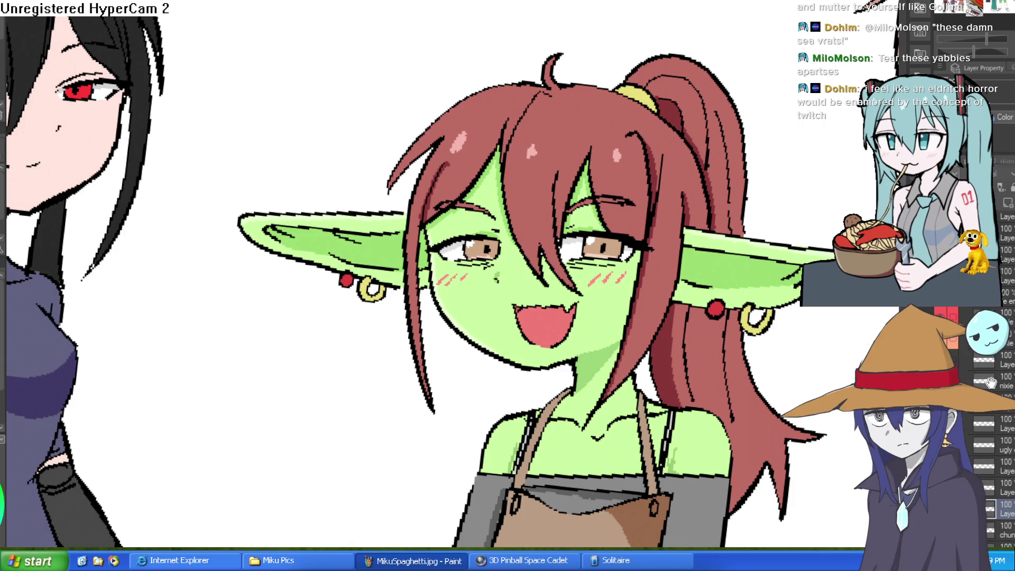
pyautogui.scroll(-1, 1005, 354)
pyautogui.scroll(-1, 1004, 365)
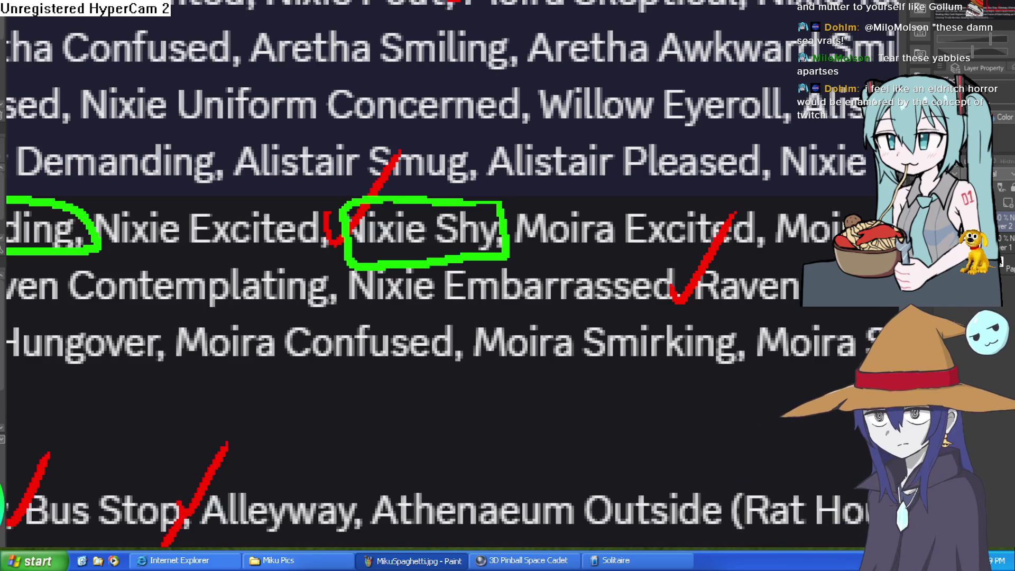
# Step: Cycle past the stick-figure and Athenaeum storefront canvases back to the Nixie lineup drawing
pyautogui.hotkey('ctrl', 'Tab')
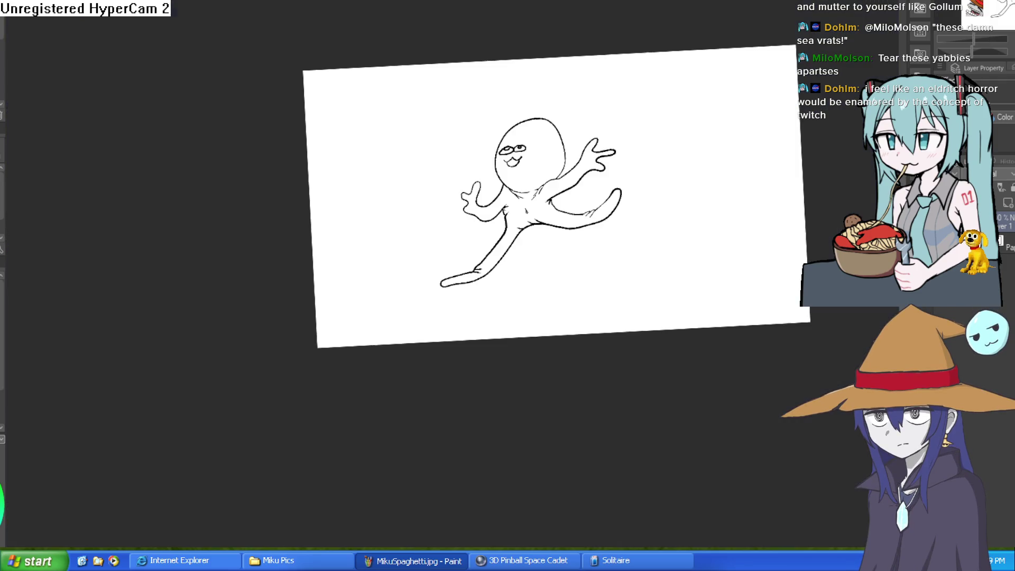
pyautogui.hotkey('ctrl', 'Tab')
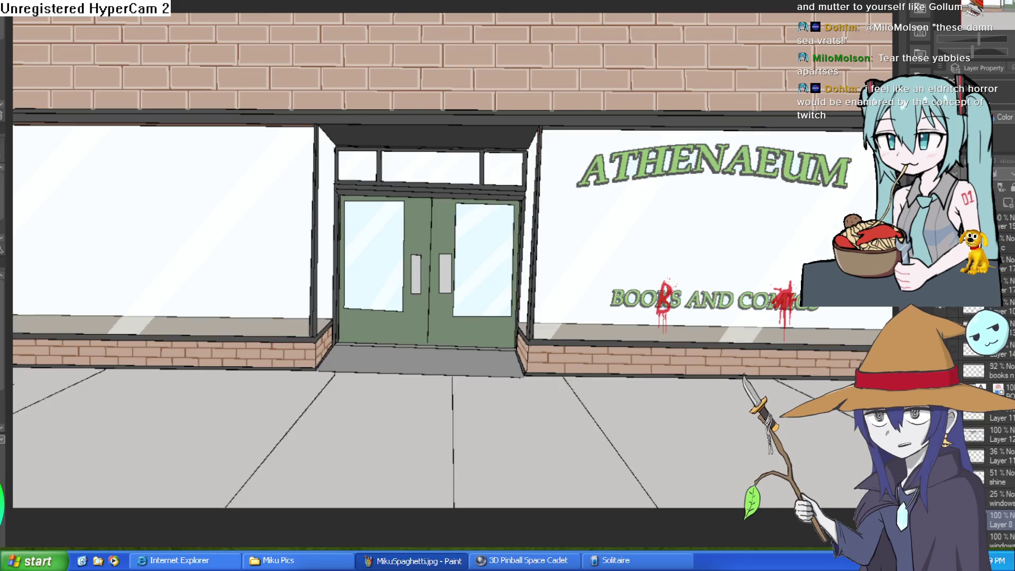
pyautogui.scroll(-5, 993, 423)
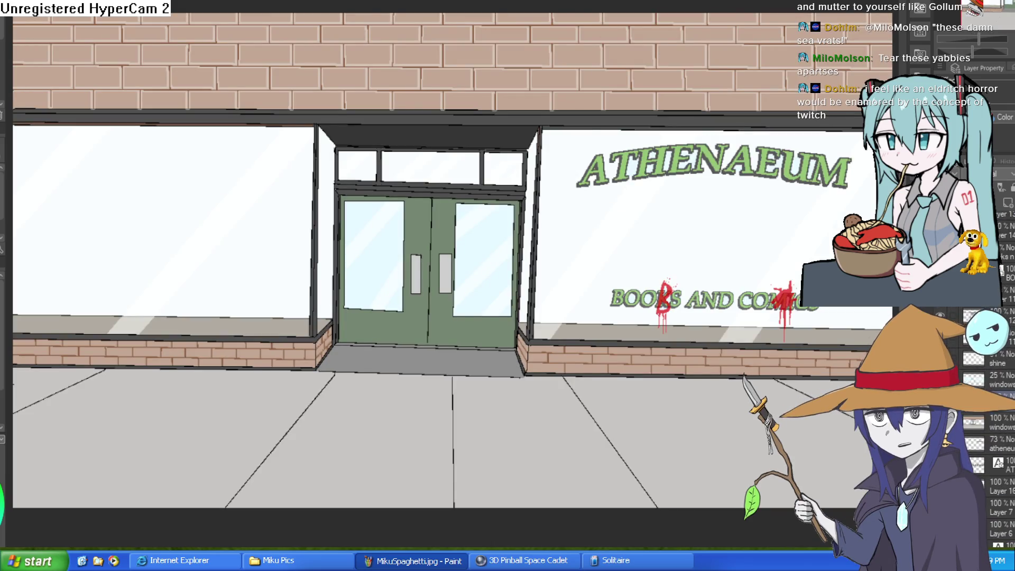
pyautogui.hotkey('ctrl', 'Tab')
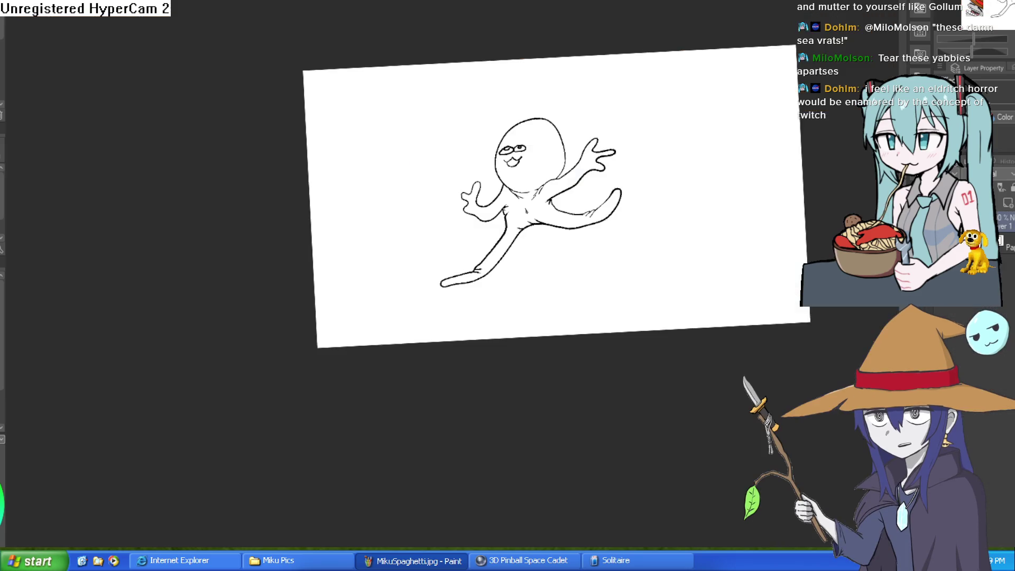
pyautogui.hotkey('ctrl', 'Tab')
pyautogui.scroll(-4, 993, 370)
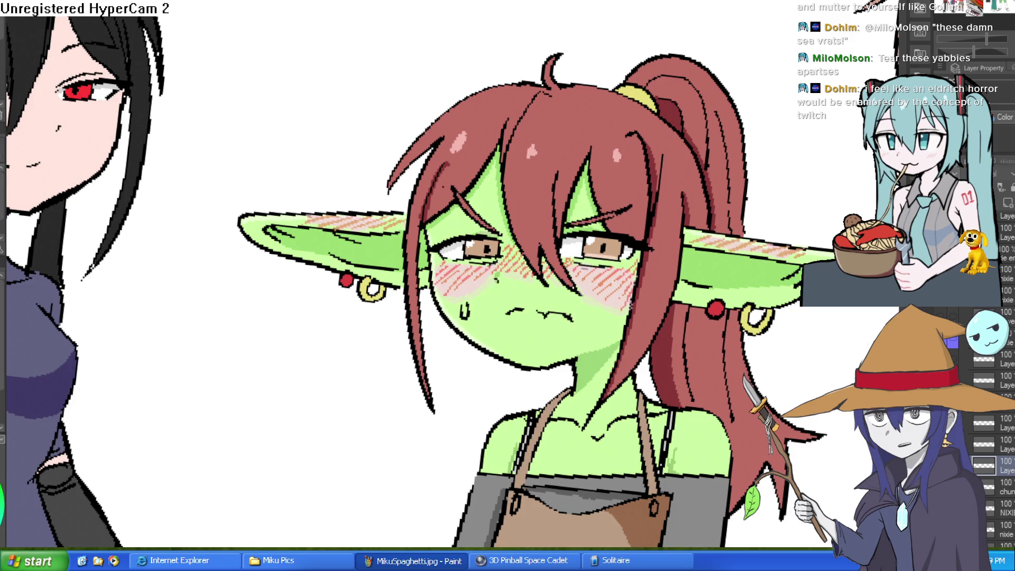
pyautogui.scroll(-2, 672, 233)
pyautogui.scroll(3, 673, 233)
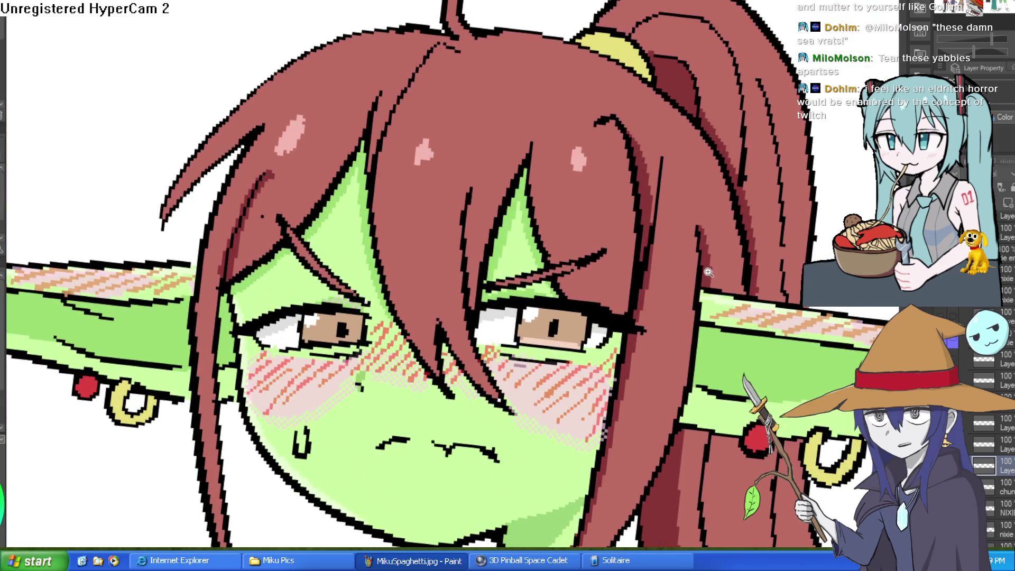
pyautogui.scroll(-2, 672, 233)
pyautogui.scroll(-2, 672, 233)
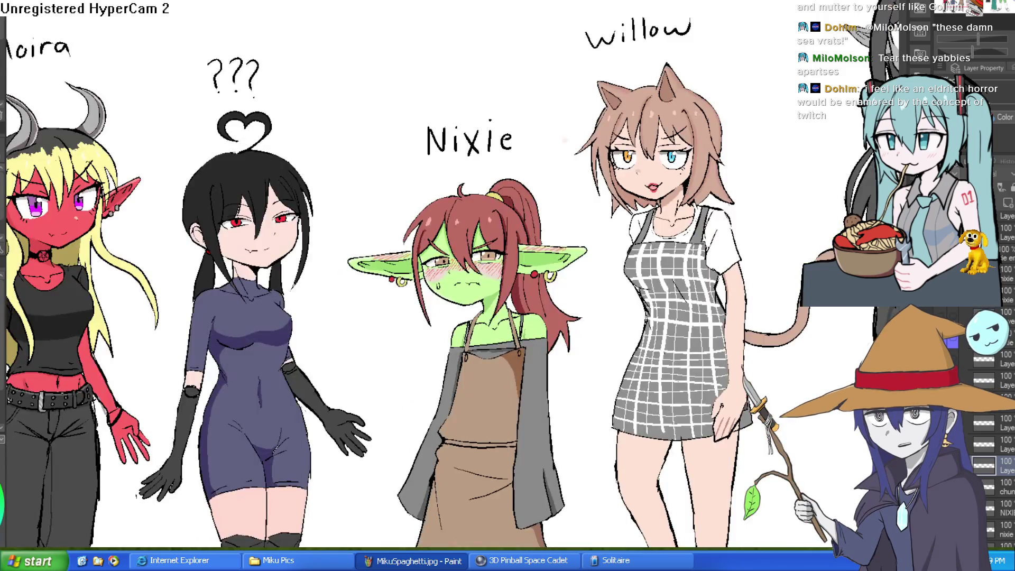
pyautogui.scroll(3, 604, 267)
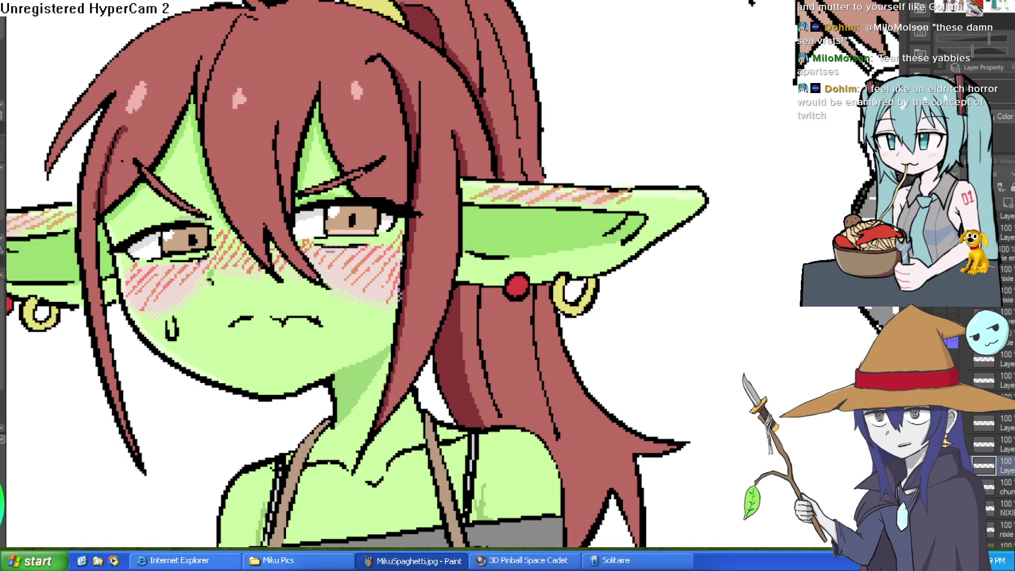
# Step: Zoom out and pan the lineup to see Nixie beside the other characters
pyautogui.scroll(-2, 750, 3)
pyautogui.moveTo(554, 73)
pyautogui.mouseDown()
pyautogui.moveTo(774, 39)
pyautogui.moveTo(627, 170)
pyautogui.mouseUp()
pyautogui.scroll(-2, 744, 49)
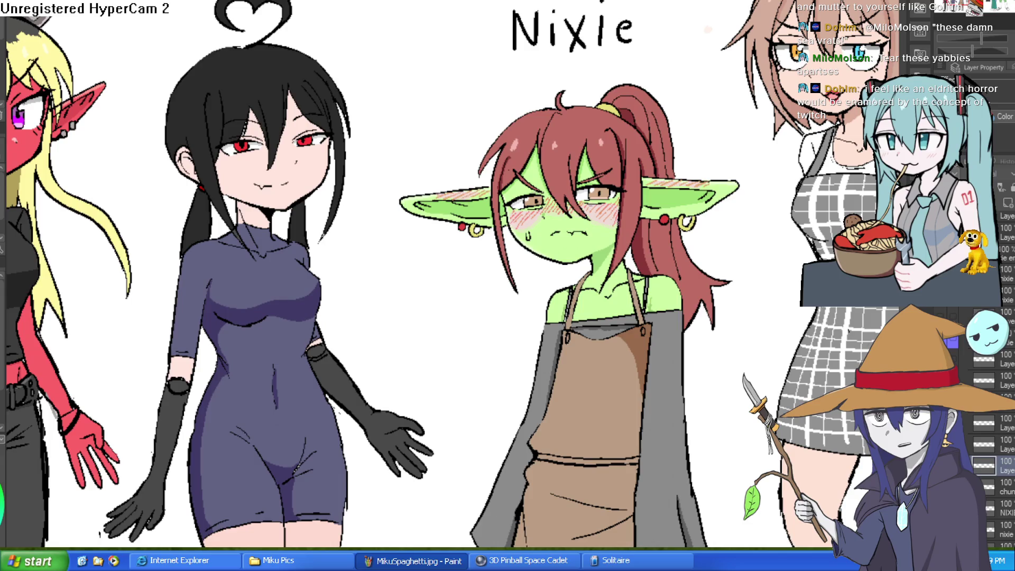
pyautogui.moveTo(747, 164)
pyautogui.mouseDown()
pyautogui.moveTo(711, 123)
pyautogui.moveTo(657, 111)
pyautogui.mouseUp()
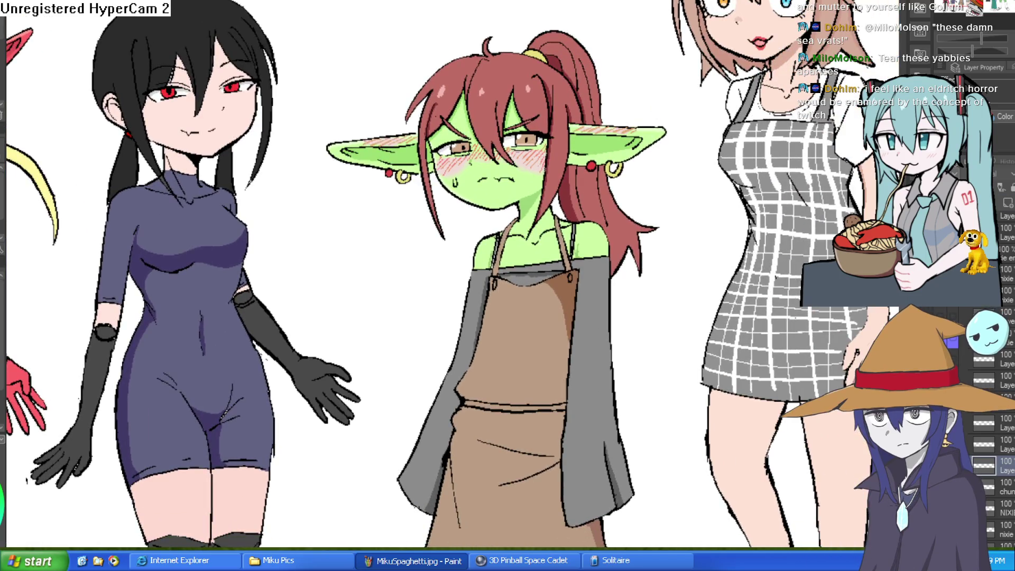
pyautogui.scroll(3, 994, 423)
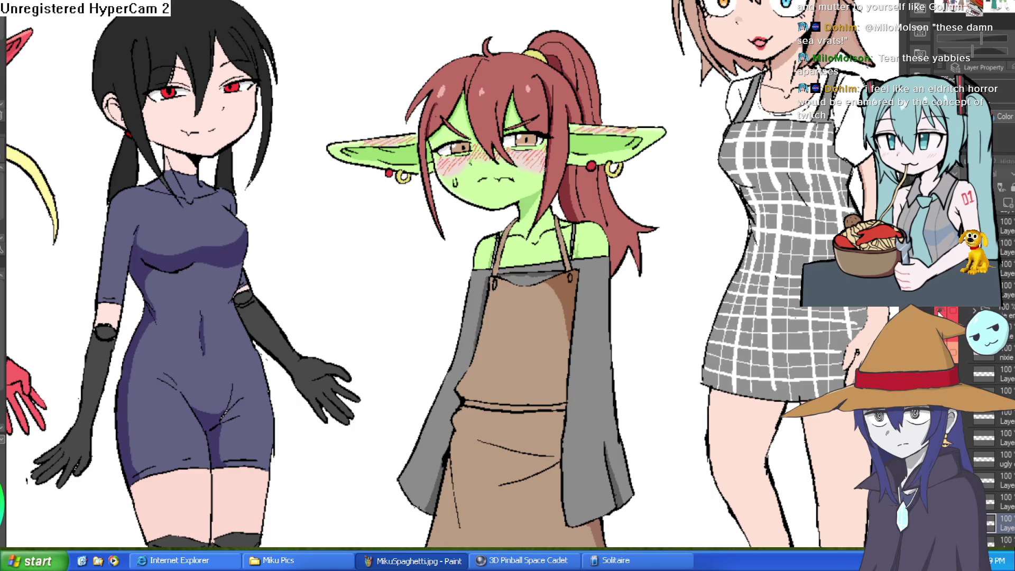
# Step: On the expression checklist, draw a green check after 'Nixie Understanding', then undo it
pyautogui.hotkey('ctrl', 'Tab')
pyautogui.moveTo(734, 281); pyautogui.dragTo(629, 213)
pyautogui.hscroll(-5, 354, 210)
pyautogui.moveTo(403, 185); pyautogui.dragTo(465, 123)
pyautogui.hotkey('ctrl', 'z')
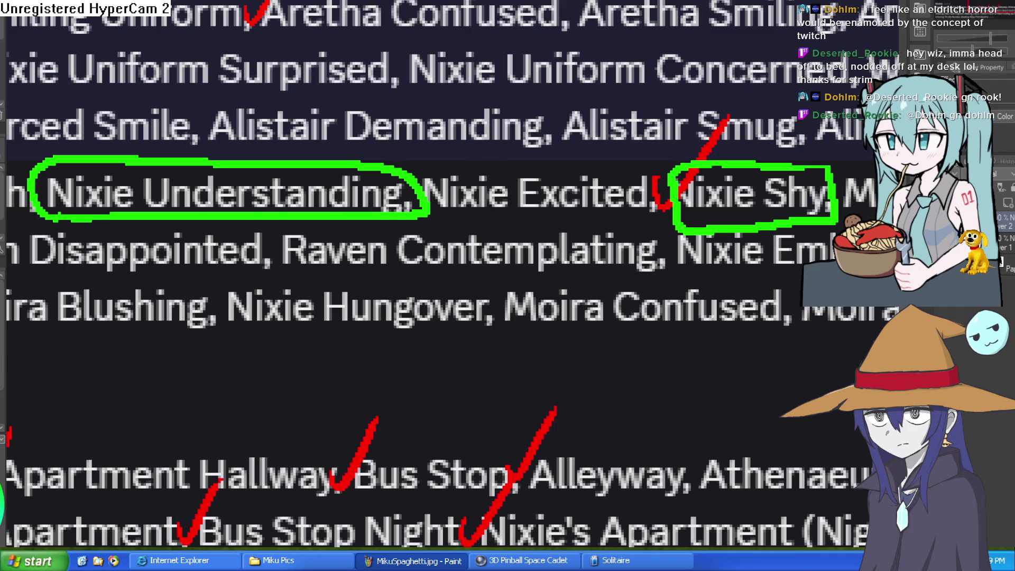
# Step: Tick off 'Nixie Understanding' with a red check mark and scroll to further entries
pyautogui.moveTo(407, 174)
pyautogui.mouseDown()
pyautogui.moveTo(418, 214)
pyautogui.moveTo(454, 142)
pyautogui.mouseUp()
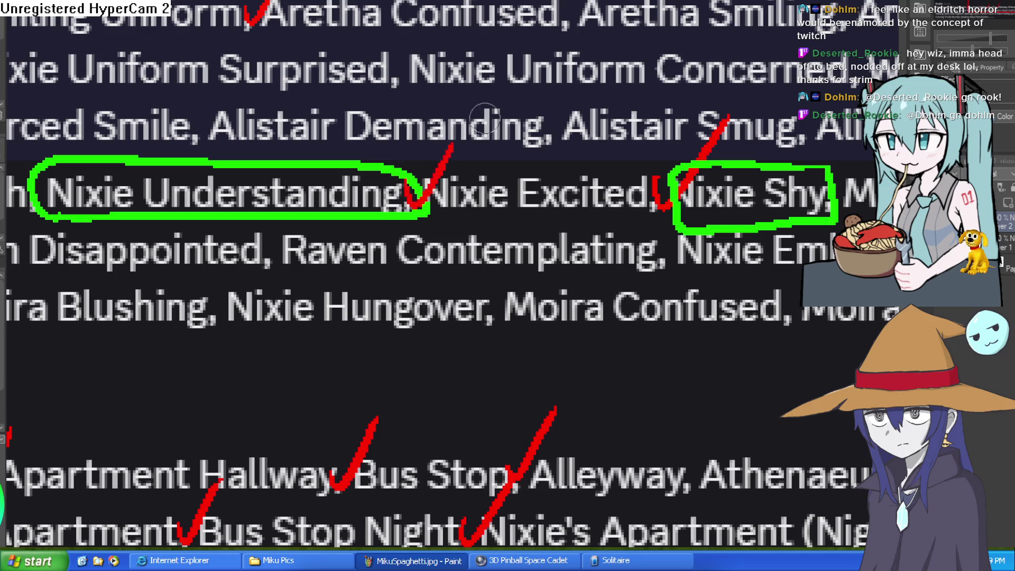
pyautogui.moveTo(939, 253); pyautogui.dragTo(686, 242)
pyautogui.scroll(-4, 686, 242)
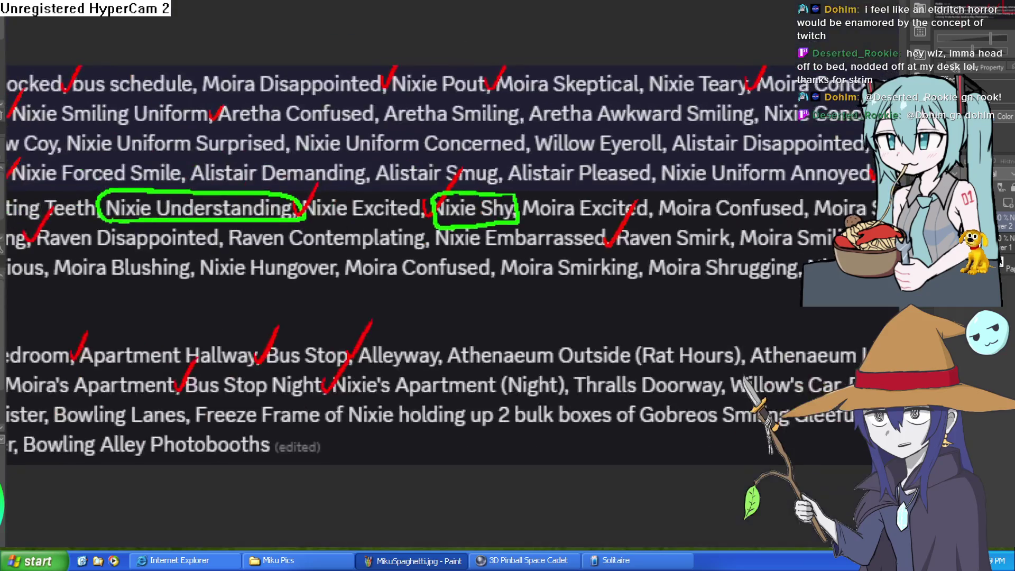
# Step: Bring 'Nixie Innocent' into view, circle it in red, then undo the loop
pyautogui.moveTo(951, 243)
pyautogui.mouseDown()
pyautogui.moveTo(744, 237)
pyautogui.moveTo(817, 234)
pyautogui.moveTo(754, 238)
pyautogui.mouseUp()
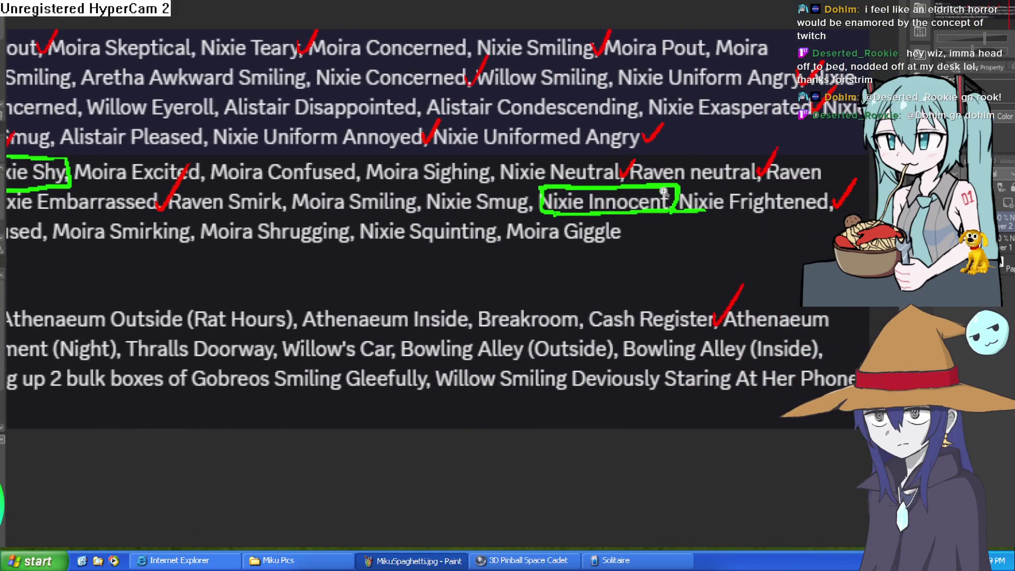
pyautogui.scroll(3, 655, 192)
pyautogui.moveTo(707, 189)
pyautogui.mouseDown()
pyautogui.moveTo(554, 187)
pyautogui.moveTo(535, 260)
pyautogui.mouseUp()
pyautogui.hotkey('ctrl', 'z')
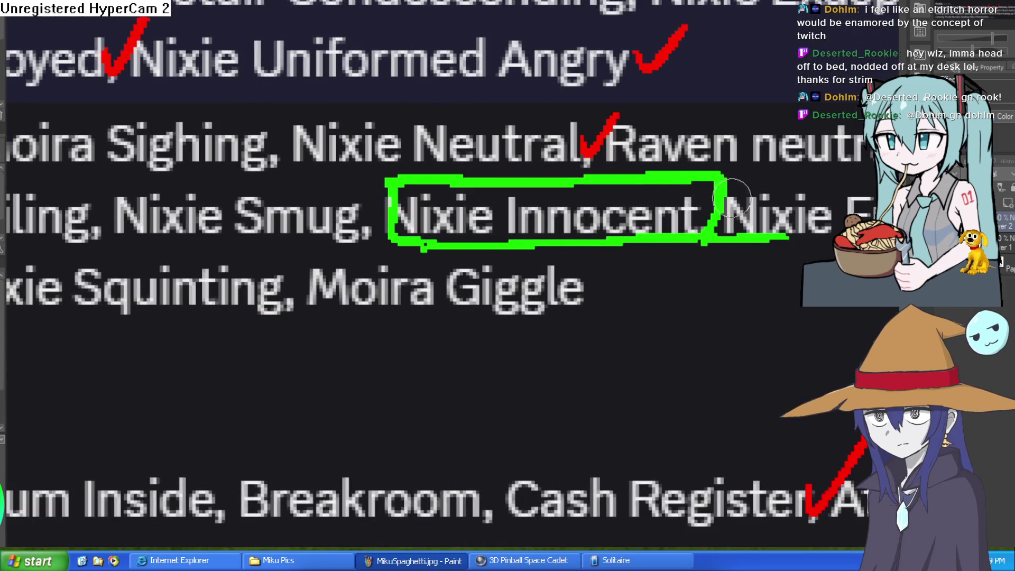
pyautogui.scroll(2, 712, 191)
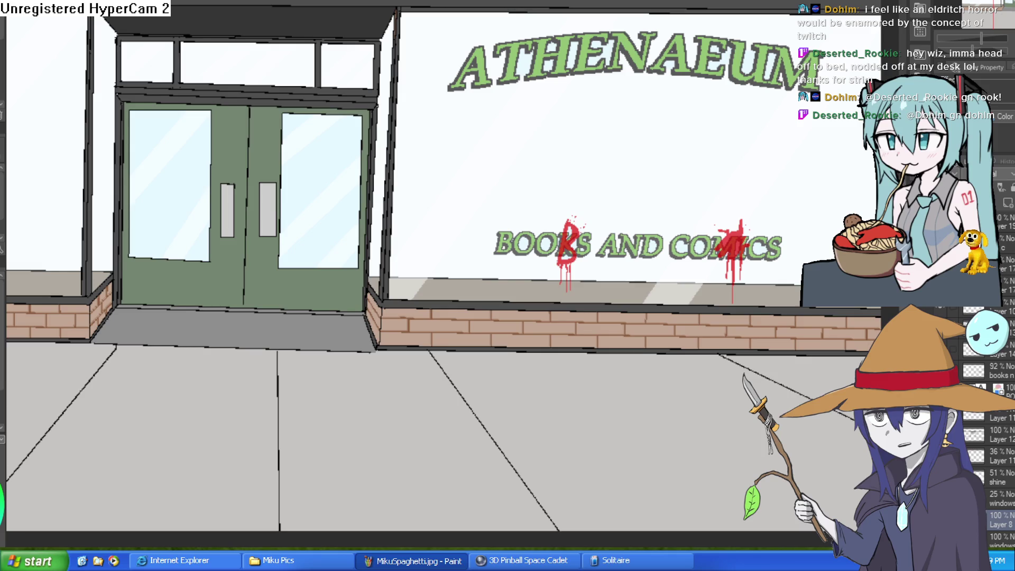
# Step: Cycle through the lineup, checklist and other open documents, ending on the Athenaeum storefront drawing
pyautogui.hotkey('ctrl', 'Tab')
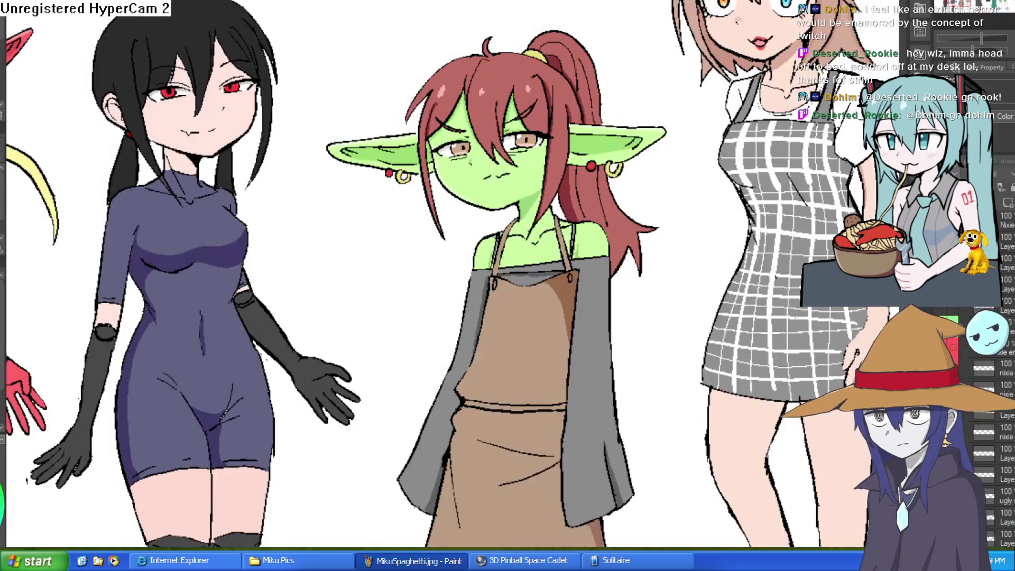
pyautogui.scroll(3, 553, 101)
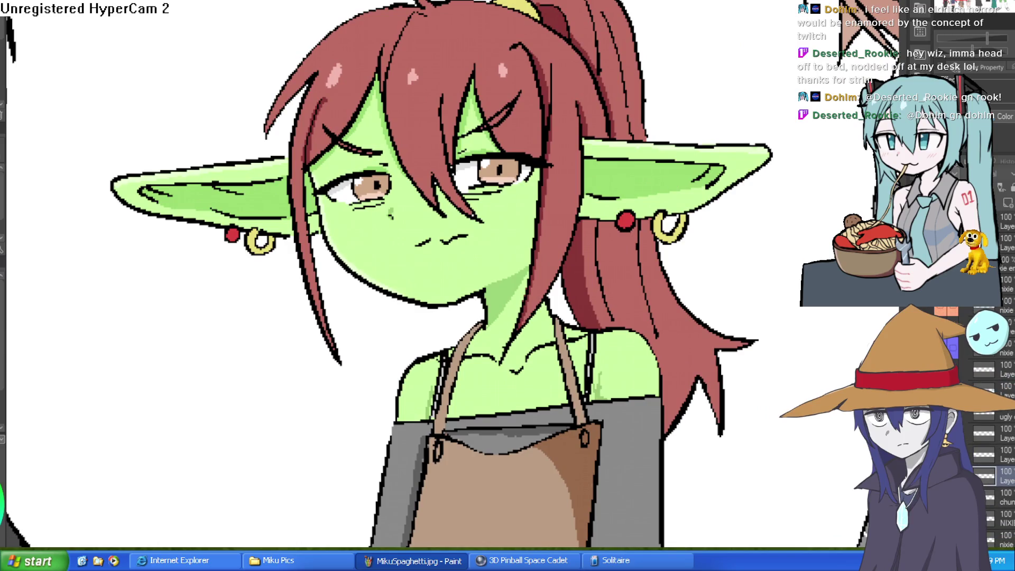
pyautogui.hotkey('ctrl', 'Tab')
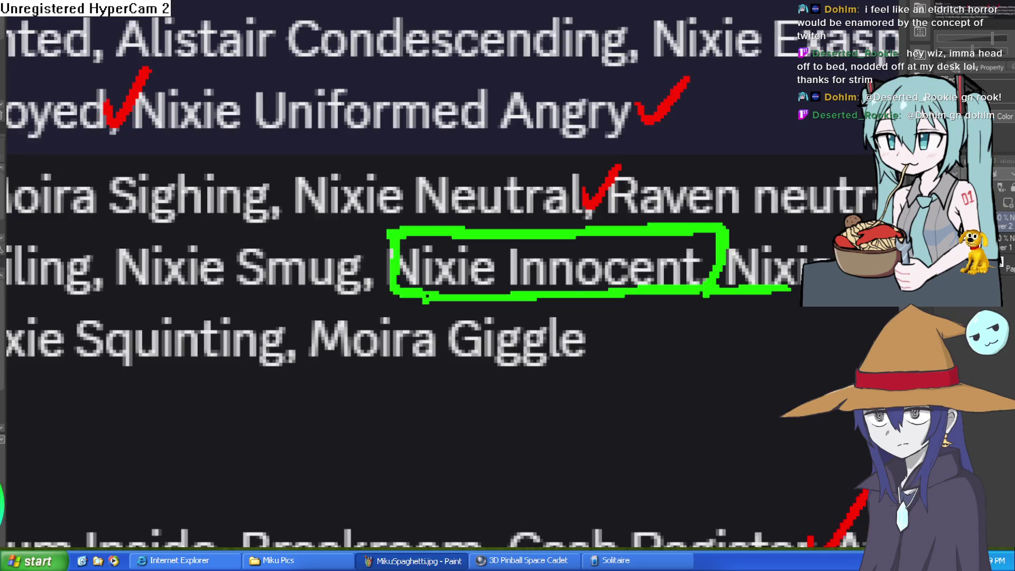
pyautogui.scroll(-3, 627, 285)
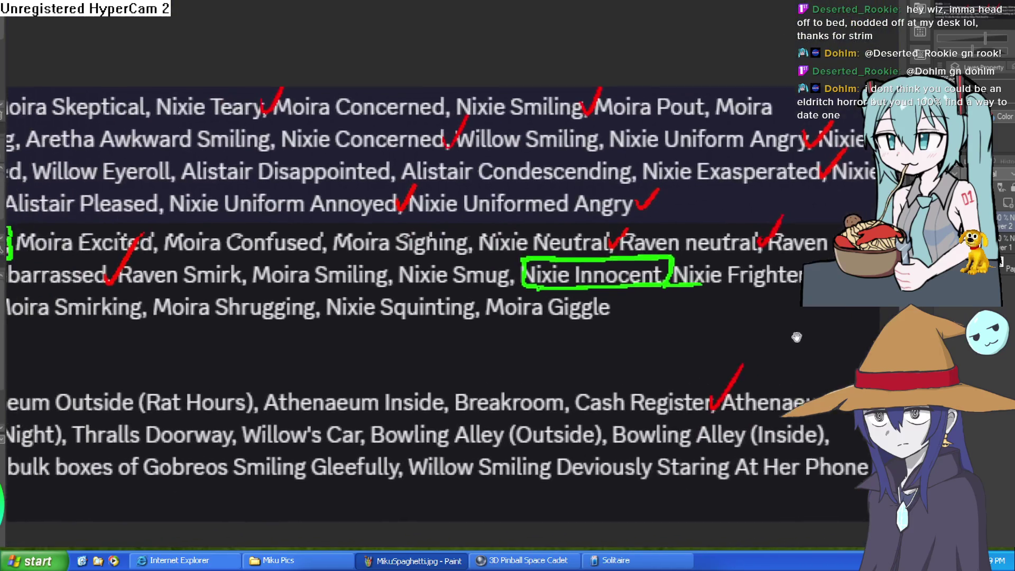
pyautogui.moveTo(465, 317)
pyautogui.mouseDown()
pyautogui.moveTo(470, 299)
pyautogui.moveTo(711, 264)
pyautogui.mouseUp()
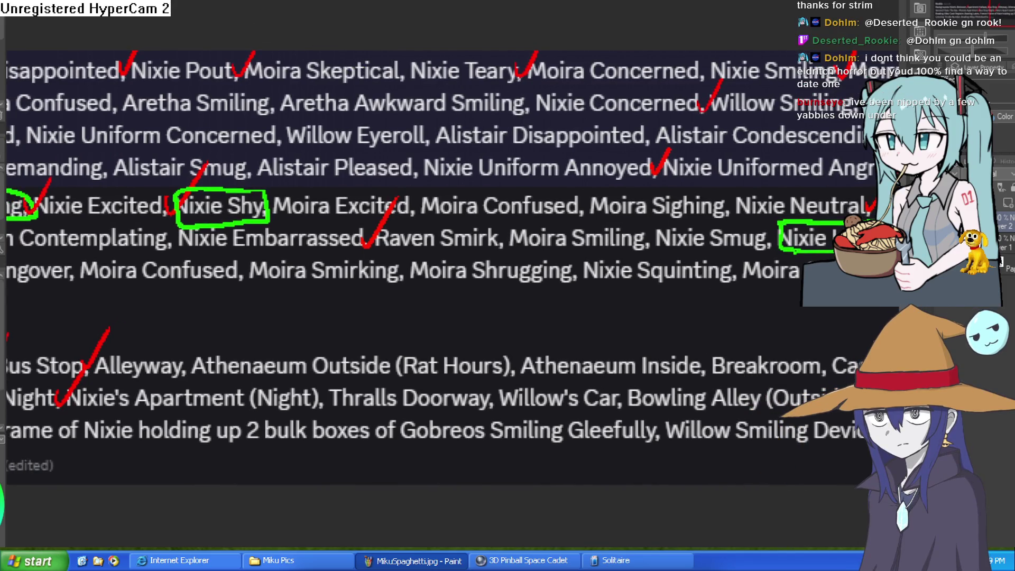
pyautogui.hotkey('ctrl', 'Tab')
pyautogui.hotkey('ctrl', 'Tab')
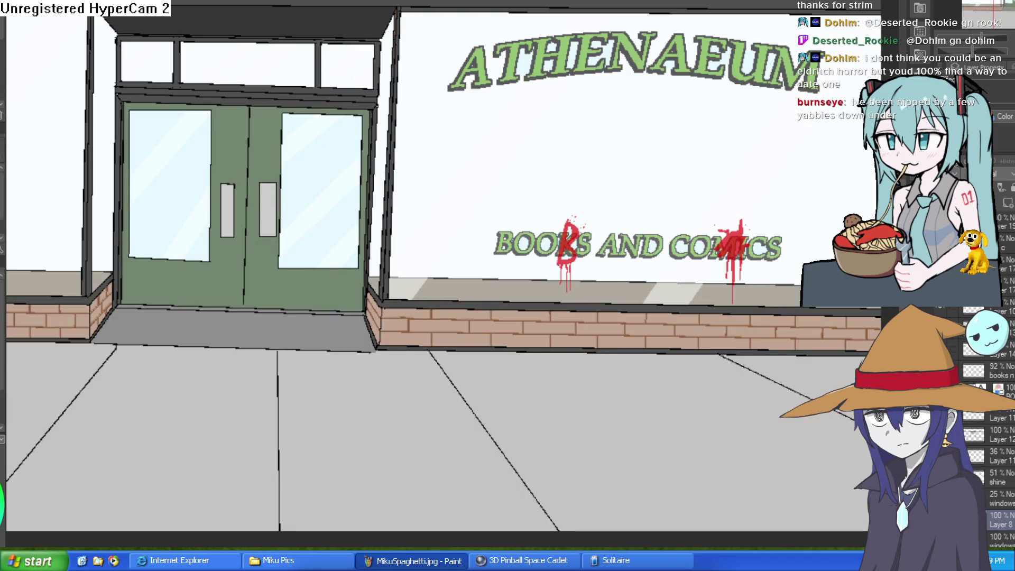
pyautogui.hotkey('ctrl', 'Tab')
pyautogui.hotkey('ctrl', 'Tab')
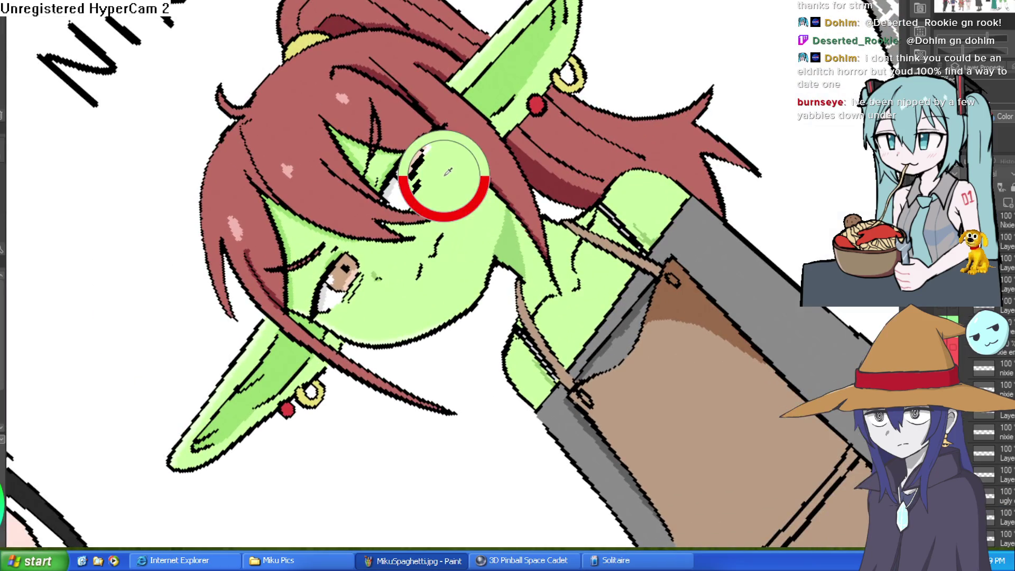
# Step: Add a new blank raster layer to the Nixie lineup drawing
pyautogui.scroll(-3, 993, 423)
pyautogui.click(1007, 201)
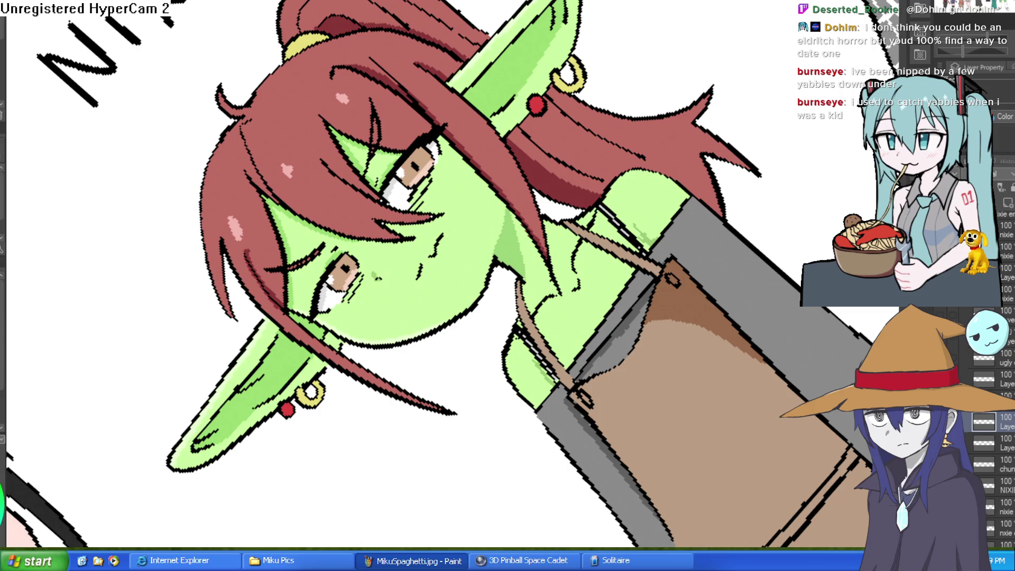
pyautogui.scroll(5, 443, 181)
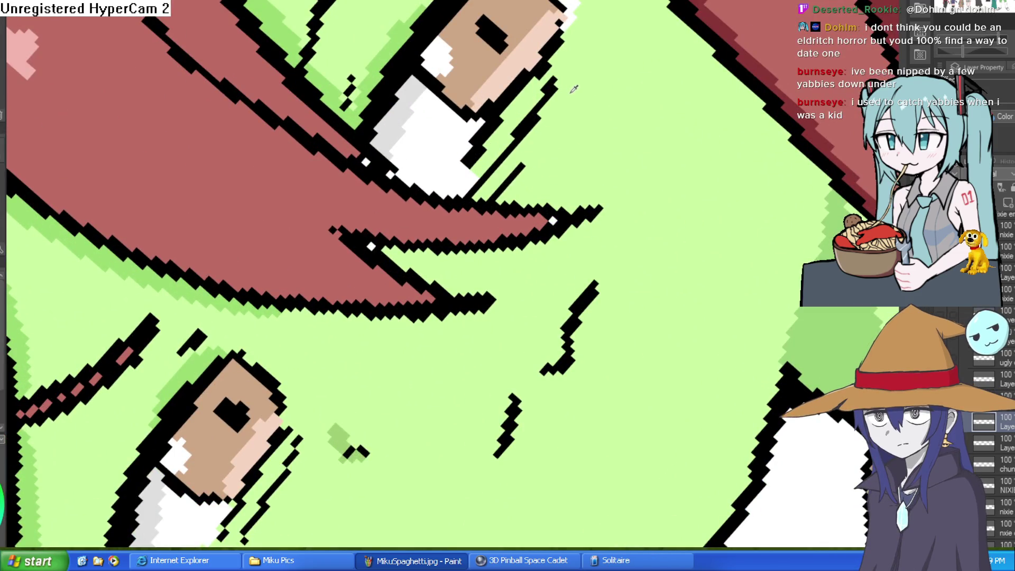
pyautogui.scroll(3, 582, 38)
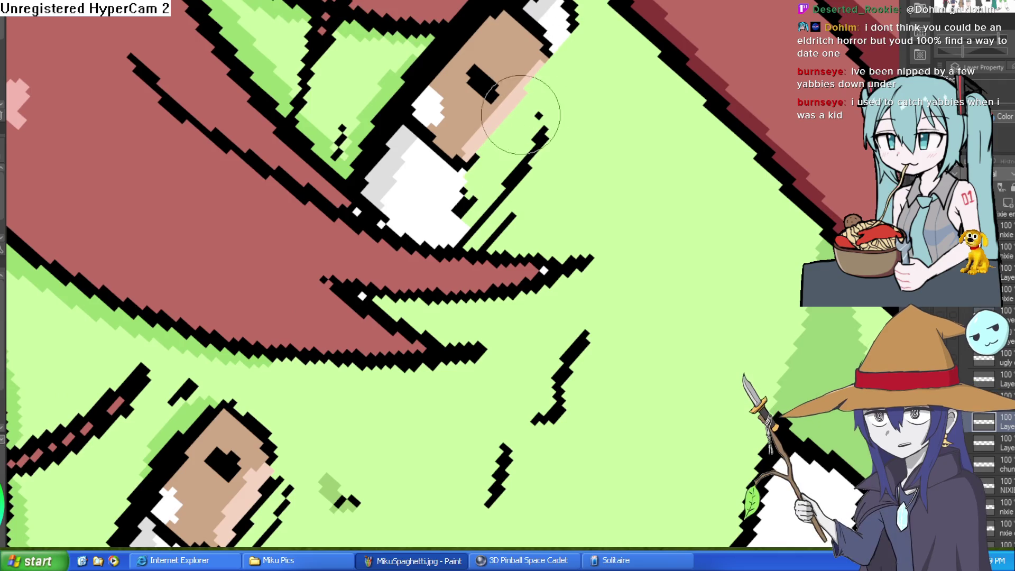
pyautogui.moveTo(449, 222)
pyautogui.mouseDown()
pyautogui.moveTo(487, 222)
pyautogui.moveTo(510, 204)
pyautogui.moveTo(484, 235)
pyautogui.mouseUp()
pyautogui.moveTo(516, 141)
pyautogui.mouseDown()
pyautogui.moveTo(441, 209)
pyautogui.moveTo(439, 224)
pyautogui.mouseUp()
pyautogui.hotkey('ctrl', 'z')
pyautogui.hotkey('ctrl', 'z')
pyautogui.hotkey('ctrl', 'z')
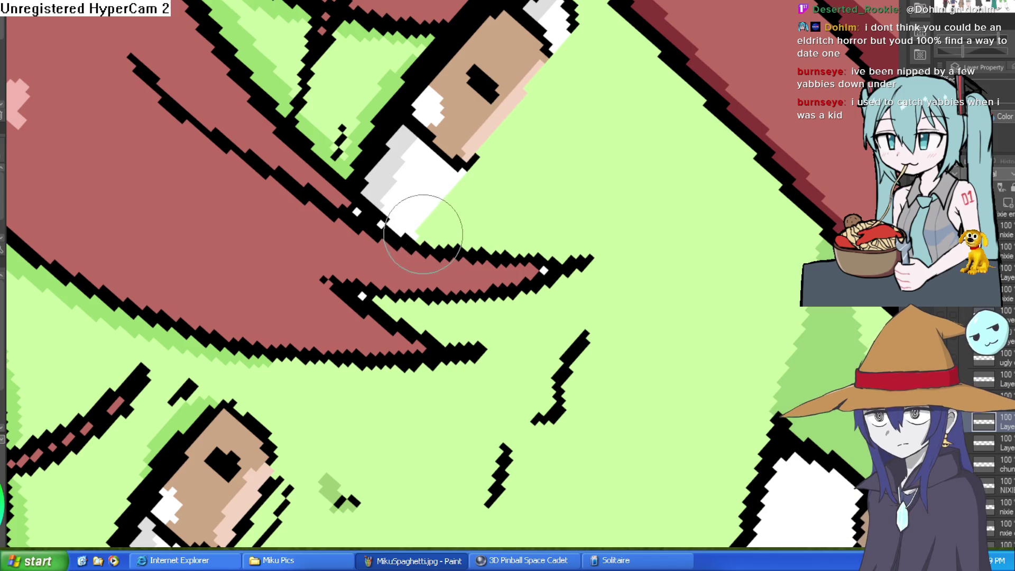
pyautogui.moveTo(641, 72)
pyautogui.mouseDown()
pyautogui.moveTo(636, 205)
pyautogui.moveTo(656, 219)
pyautogui.mouseUp()
pyautogui.scroll(-5, 657, 218)
pyautogui.moveTo(581, 240)
pyautogui.mouseDown()
pyautogui.moveTo(576, 211)
pyautogui.moveTo(539, 317)
pyautogui.moveTo(581, 185)
pyautogui.mouseUp()
pyautogui.scroll(5, 571, 179)
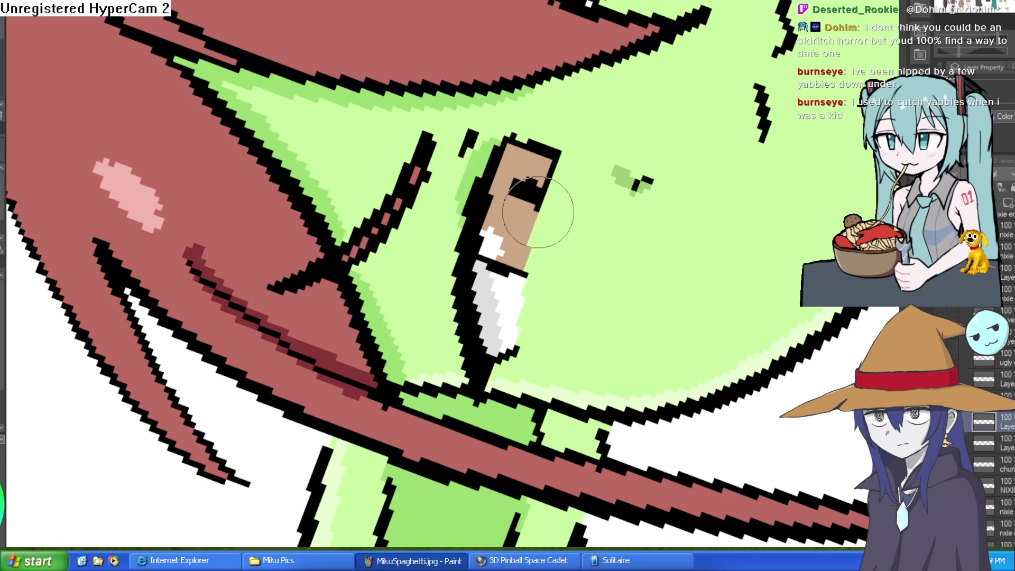
pyautogui.scroll(-5, 544, 283)
pyautogui.moveTo(669, 321); pyautogui.dragTo(708, 282)
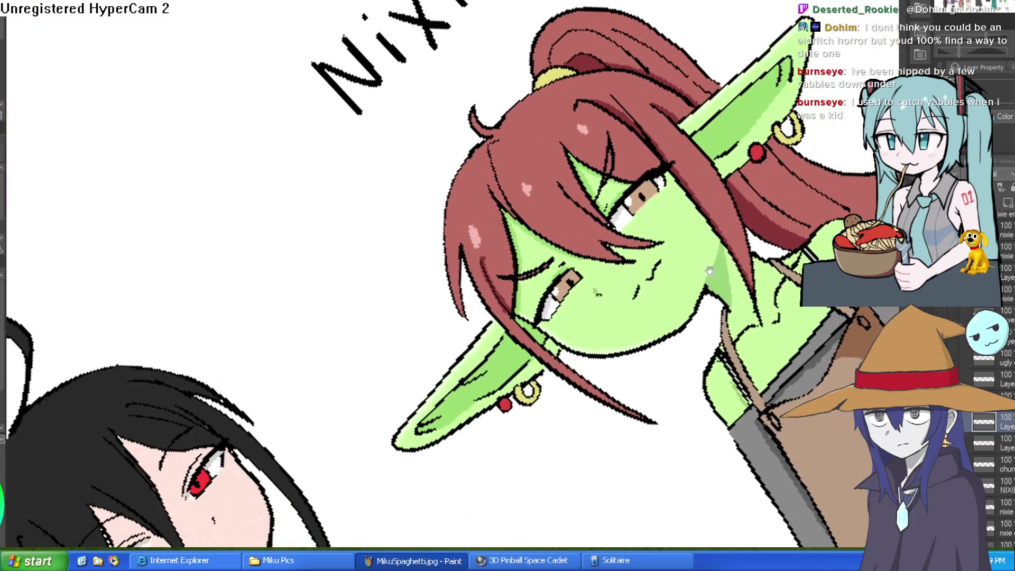
# Step: Sample Nixie's skin green and repaint the eye's edge with a shifted outline
pyautogui.scroll(5, 718, 152)
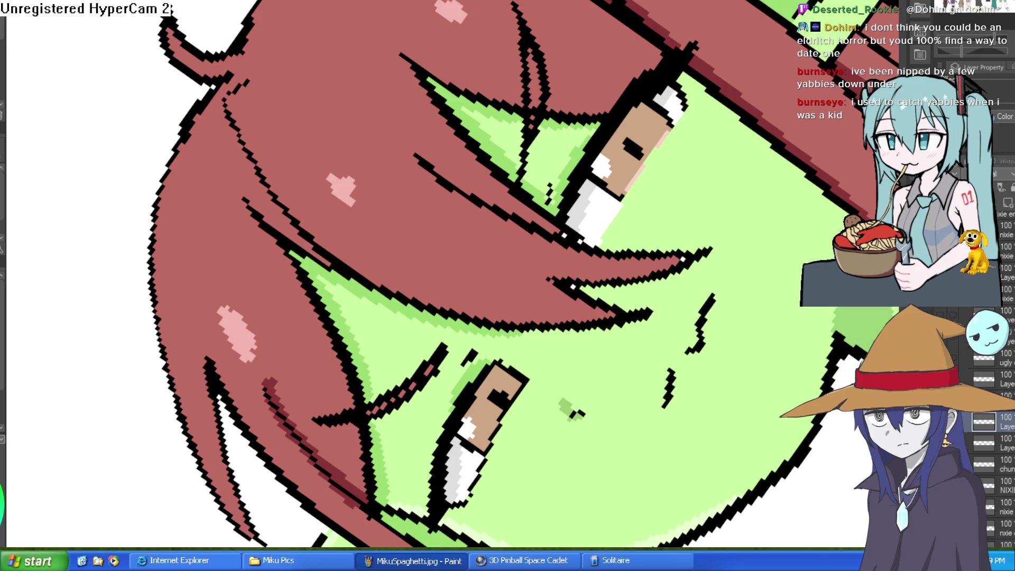
pyautogui.keyDown('alt'); pyautogui.click(575, 134); pyautogui.keyUp('alt')
pyautogui.moveTo(608, 124)
pyautogui.mouseDown()
pyautogui.moveTo(581, 190)
pyautogui.moveTo(562, 203)
pyautogui.moveTo(566, 180)
pyautogui.moveTo(563, 191)
pyautogui.mouseUp()
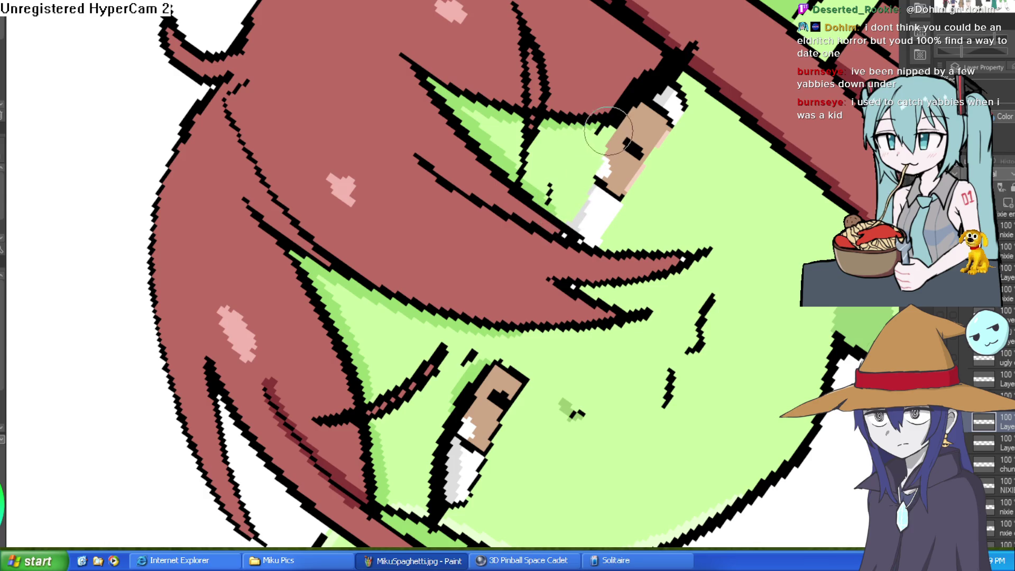
# Step: Rotate the view around the eye and resample the goblin's skin green
pyautogui.press('h')
pyautogui.moveTo(512, 503)
pyautogui.mouseDown()
pyautogui.moveTo(470, 204)
pyautogui.moveTo(476, 80)
pyautogui.moveTo(478, 193)
pyautogui.moveTo(489, 206)
pyautogui.mouseUp()
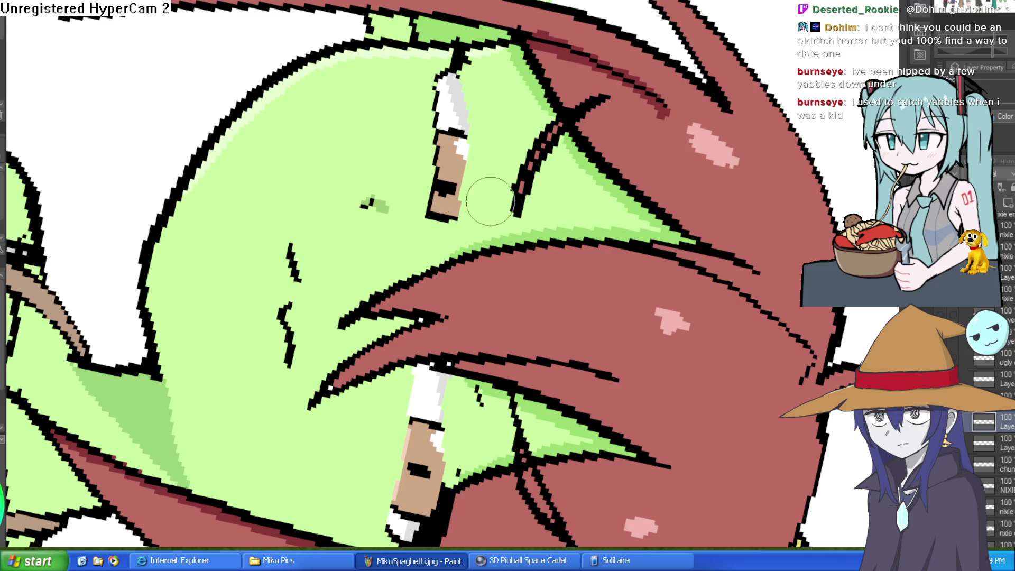
pyautogui.scroll(-5, 505, 78)
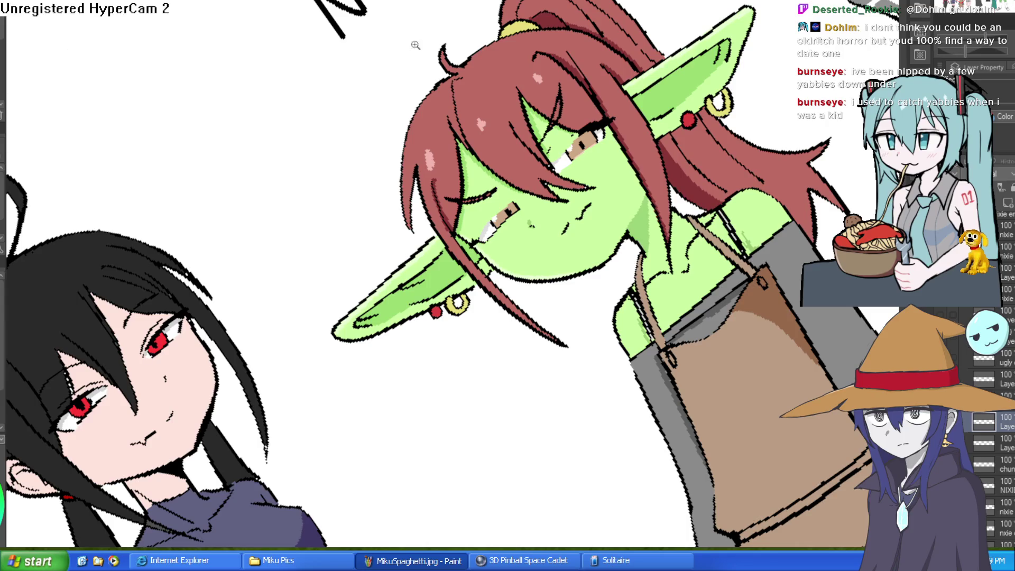
pyautogui.scroll(6, 598, 140)
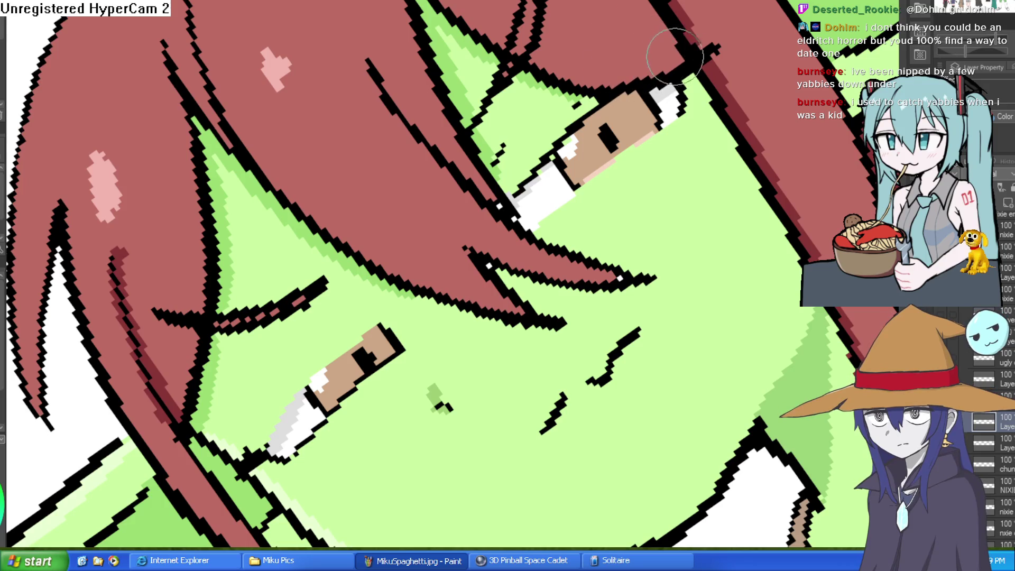
pyautogui.keyDown('alt'); pyautogui.click(555, 129); pyautogui.keyUp('alt')
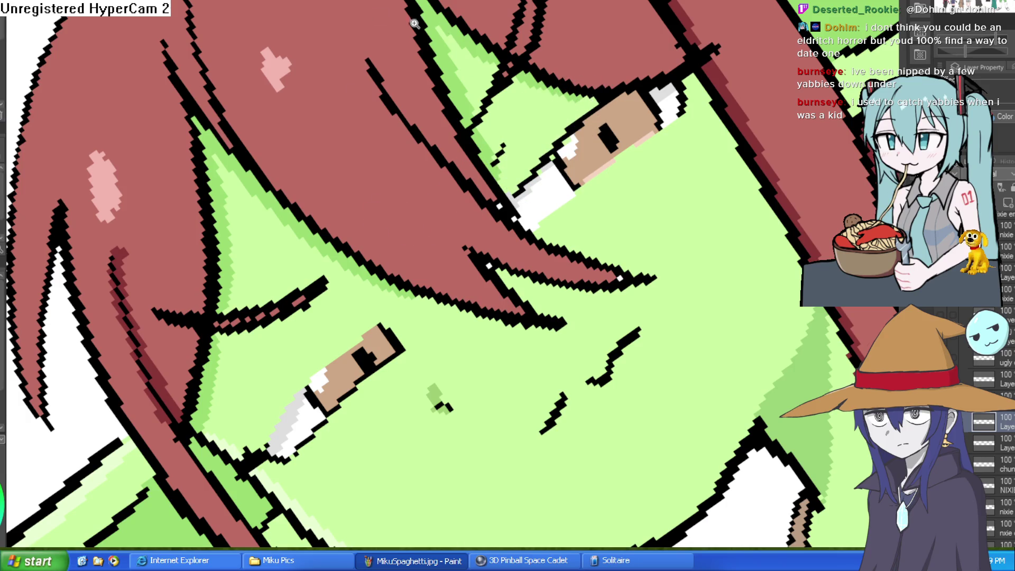
pyautogui.scroll(1, 543, 169)
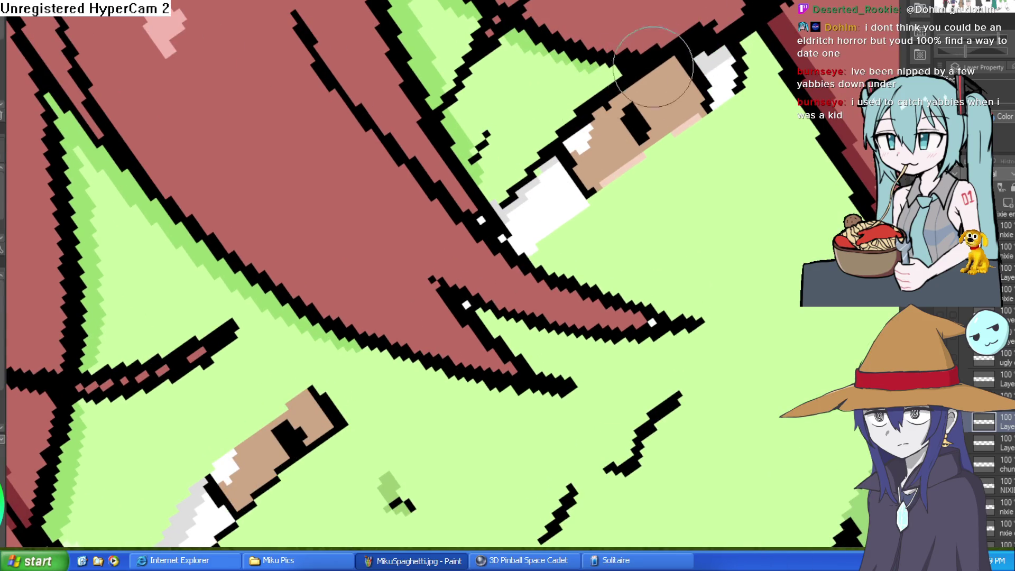
pyautogui.scroll(-5, 725, 158)
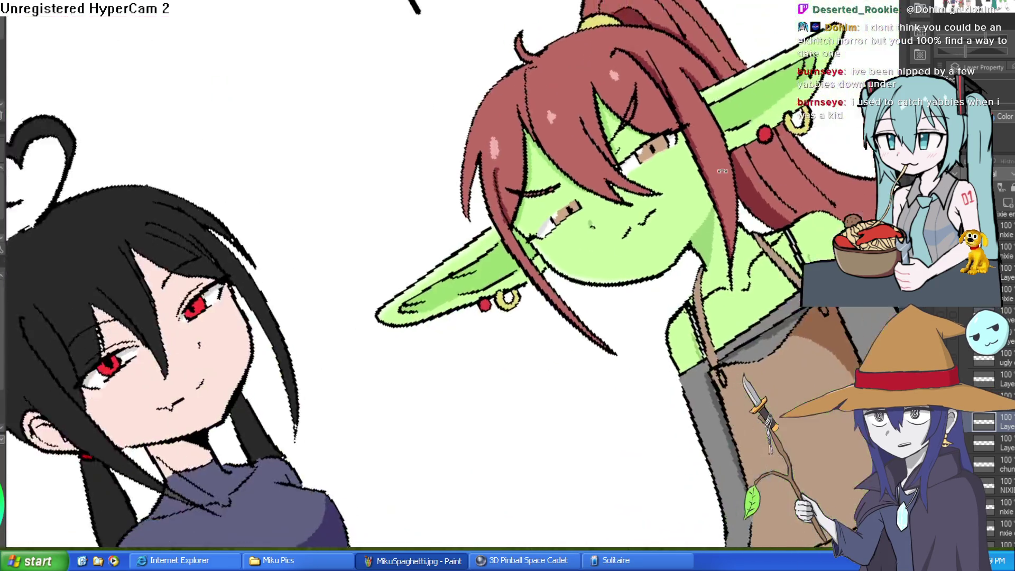
# Step: Paint over the black outline at the fang's tip and turn the canvas back upright to check it
pyautogui.scroll(5, 585, 91)
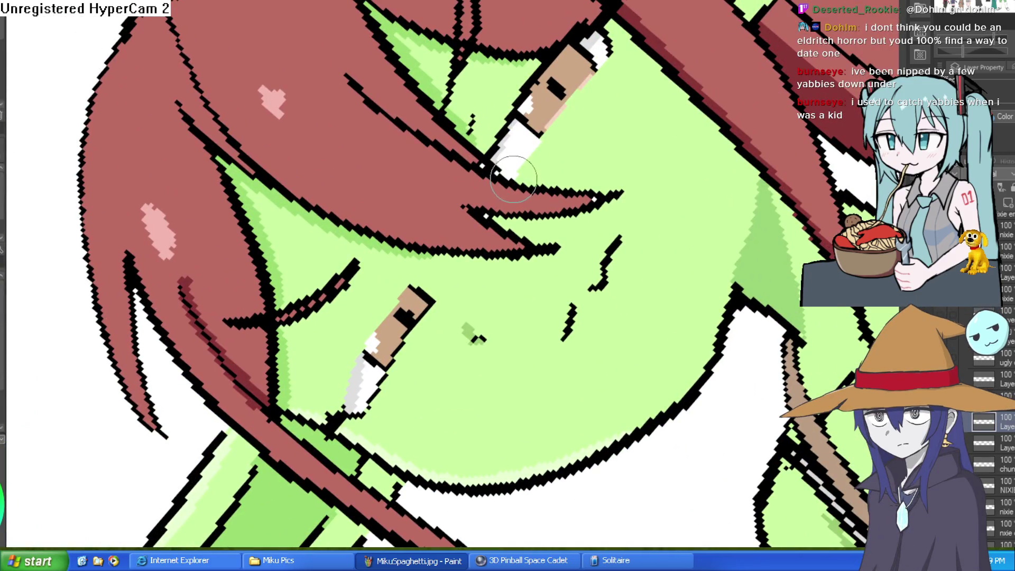
pyautogui.scroll(-4, 513, 162)
pyautogui.scroll(4, 513, 162)
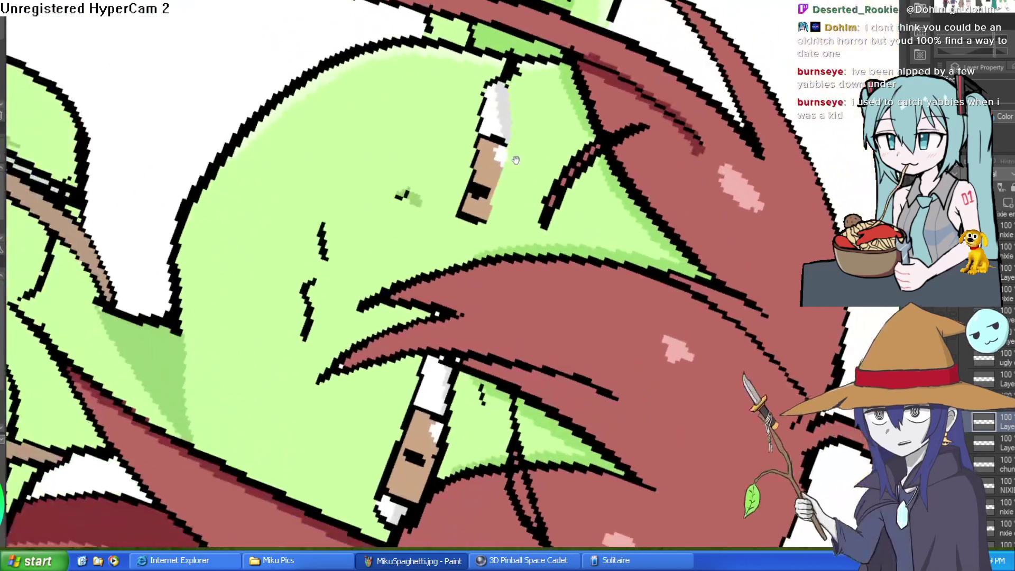
pyautogui.scroll(-3, 504, 62)
pyautogui.scroll(3, 504, 62)
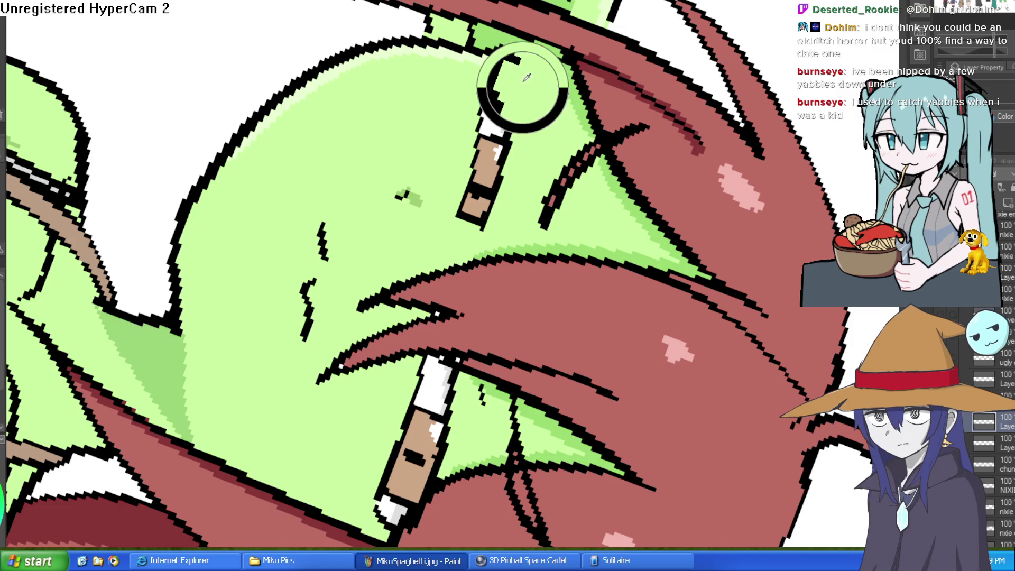
pyautogui.moveTo(519, 77); pyautogui.dragTo(508, 61)
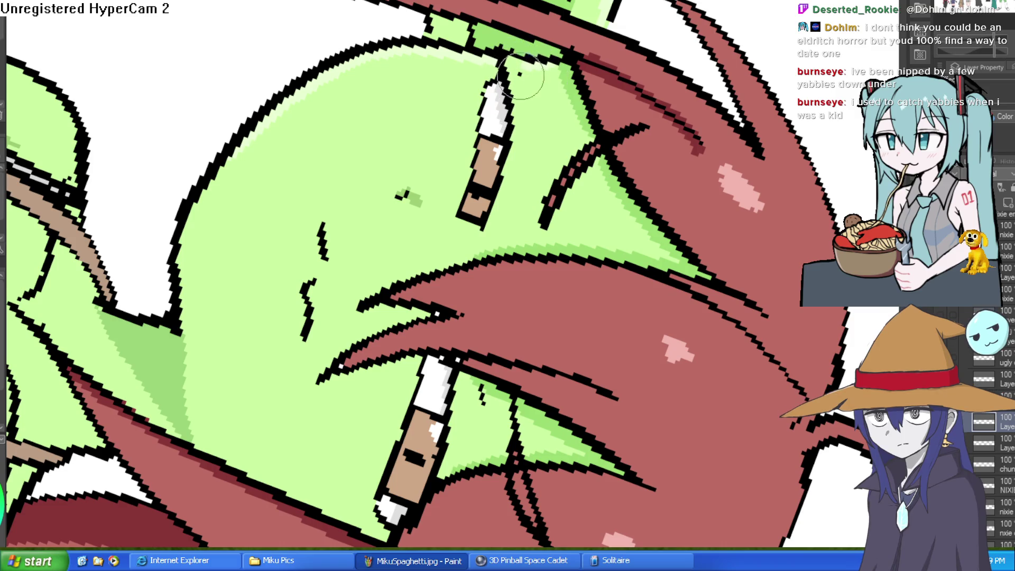
pyautogui.scroll(-5, 624, 41)
pyautogui.moveTo(625, 41)
pyautogui.mouseDown()
pyautogui.moveTo(475, 106)
pyautogui.moveTo(444, 132)
pyautogui.mouseUp()
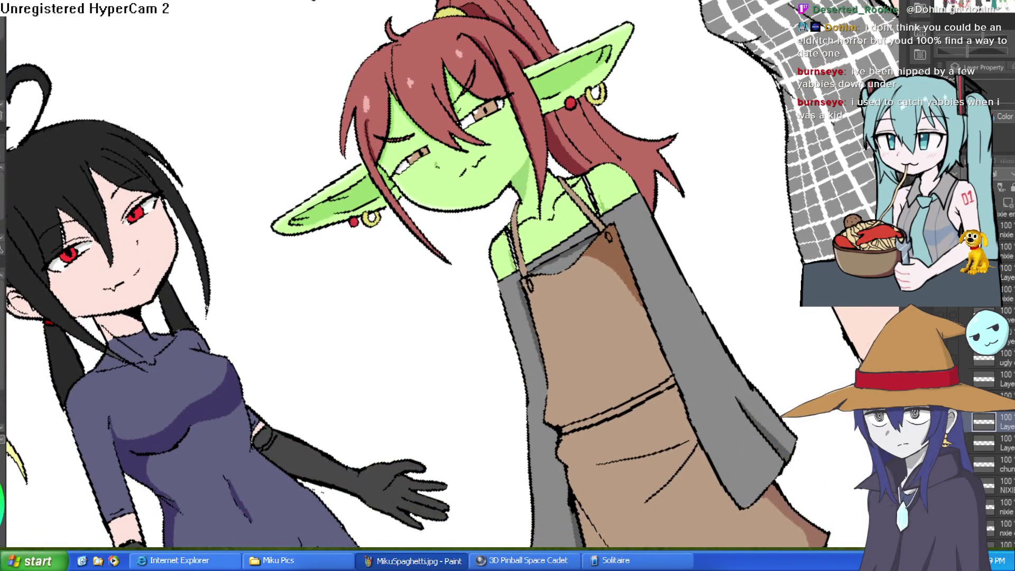
# Step: Repaint the fang to remove its black patch, retouch its tan edges, and reset the canvas rotation
pyautogui.scroll(6, 455, 83)
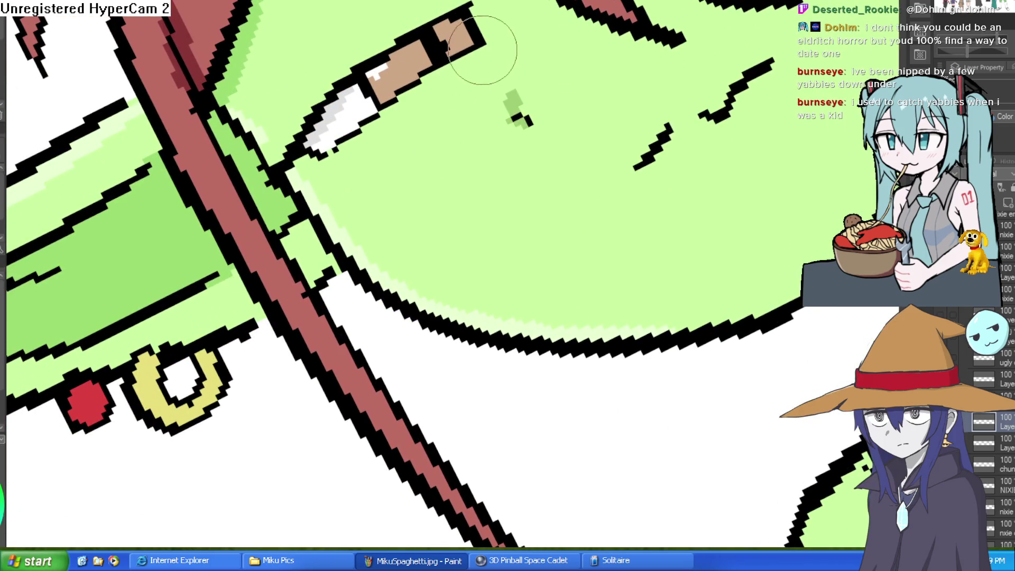
pyautogui.moveTo(323, 147)
pyautogui.mouseDown()
pyautogui.moveTo(476, 45)
pyautogui.moveTo(317, 159)
pyautogui.moveTo(392, 99)
pyautogui.moveTo(328, 169)
pyautogui.moveTo(490, 42)
pyautogui.moveTo(460, 24)
pyautogui.mouseUp()
pyautogui.moveTo(324, 88)
pyautogui.mouseDown()
pyautogui.moveTo(354, 59)
pyautogui.moveTo(345, 80)
pyautogui.mouseUp()
pyautogui.moveTo(584, 43)
pyautogui.mouseDown()
pyautogui.moveTo(557, 63)
pyautogui.moveTo(581, 79)
pyautogui.moveTo(555, 137)
pyautogui.mouseUp()
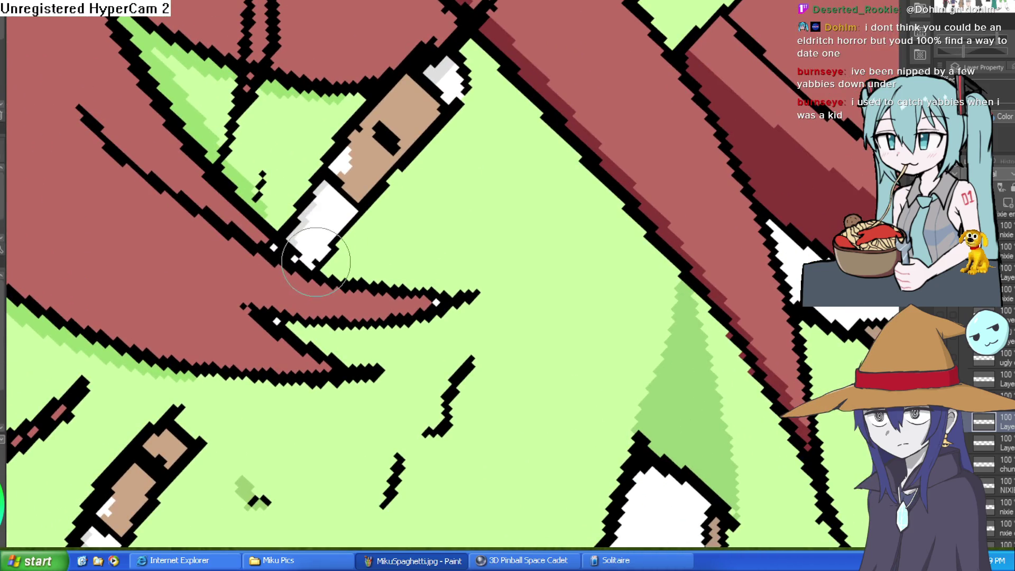
pyautogui.scroll(-5, 471, 86)
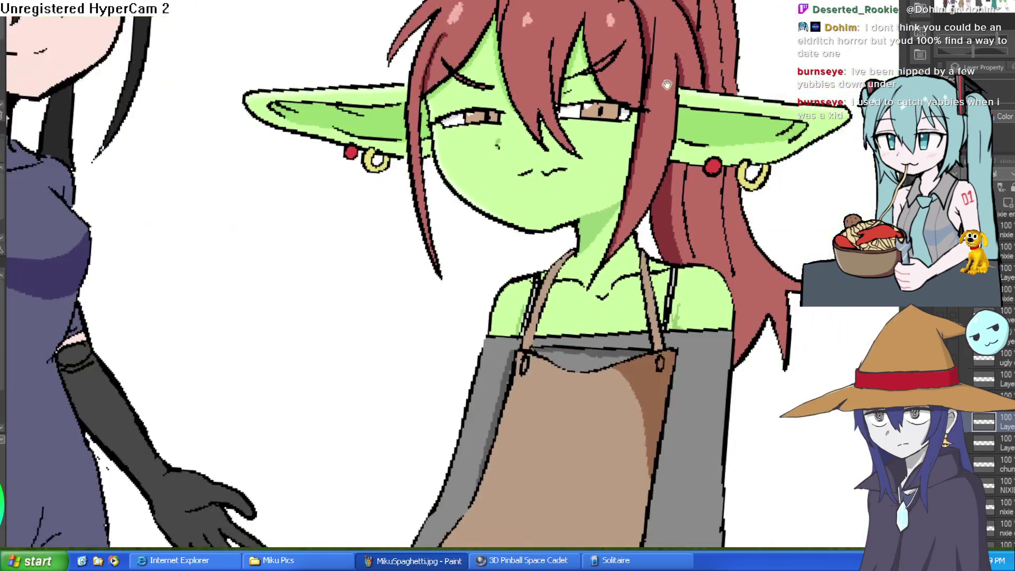
pyautogui.moveTo(666, 85); pyautogui.dragTo(536, 118)
pyautogui.scroll(5, 539, 122)
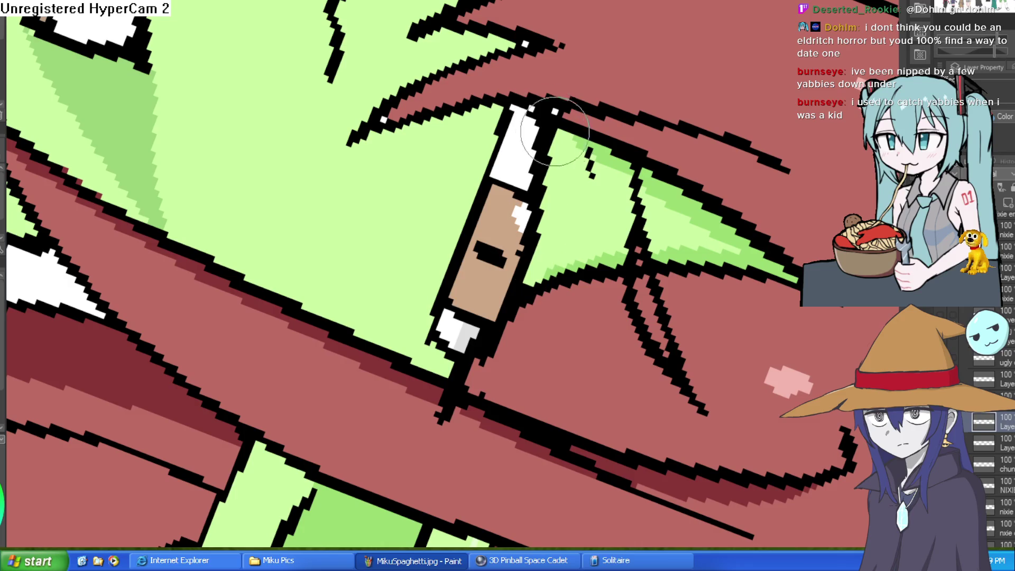
pyautogui.scroll(-2, 568, 161)
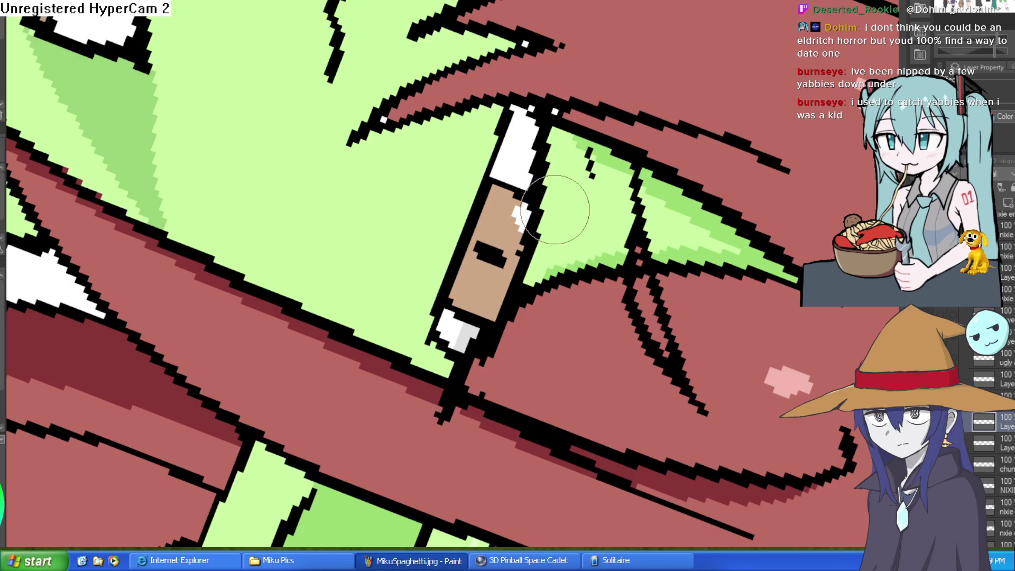
pyautogui.scroll(-2, 590, 160)
pyautogui.hotkey('ctrl', '0')
pyautogui.scroll(-3, 590, 159)
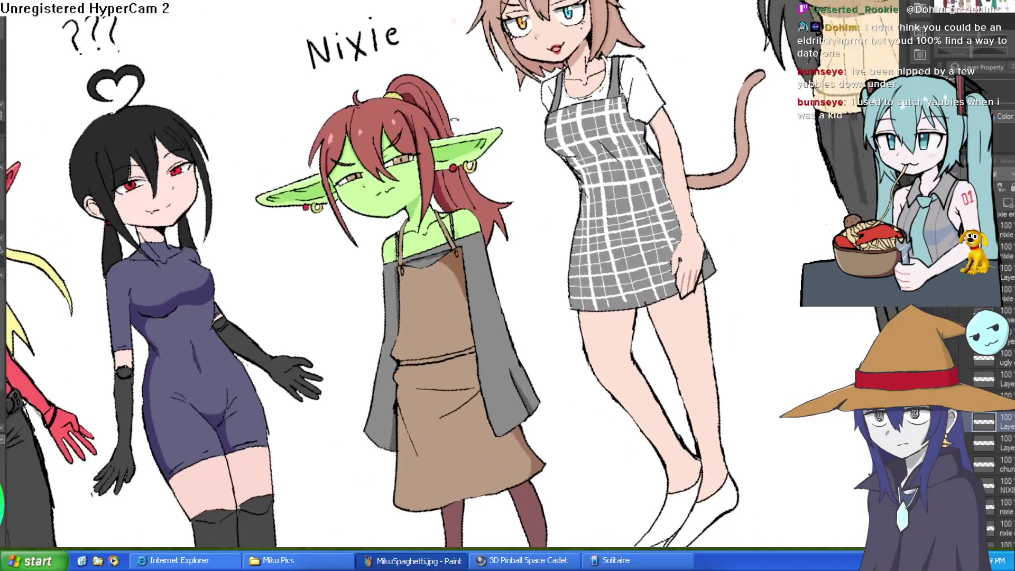
pyautogui.hotkey('ctrl', '0')
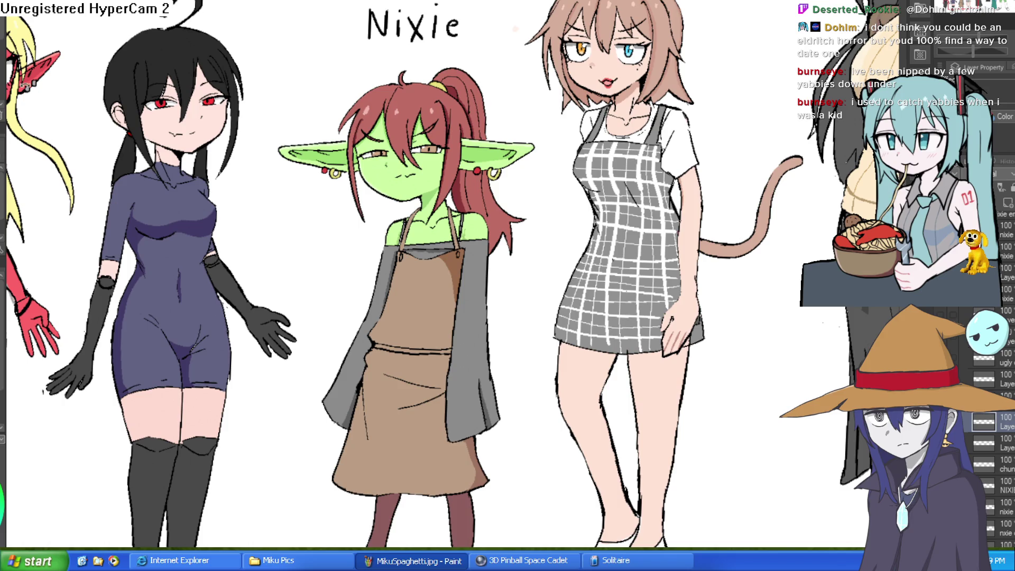
# Step: Add short parallel and vertical line strokes near the goblin's hair and clean up stray pieces
pyautogui.press('-')
pyautogui.scroll(5, 567, 81)
pyautogui.moveTo(478, 218); pyautogui.dragTo(449, 256)
pyautogui.moveTo(579, 154)
pyautogui.mouseDown()
pyautogui.moveTo(460, 365)
pyautogui.moveTo(707, 293)
pyautogui.moveTo(702, 219)
pyautogui.moveTo(453, 227)
pyautogui.mouseUp()
pyautogui.moveTo(476, 63); pyautogui.dragTo(476, 212)
pyautogui.moveTo(472, 51); pyautogui.dragTo(465, 180)
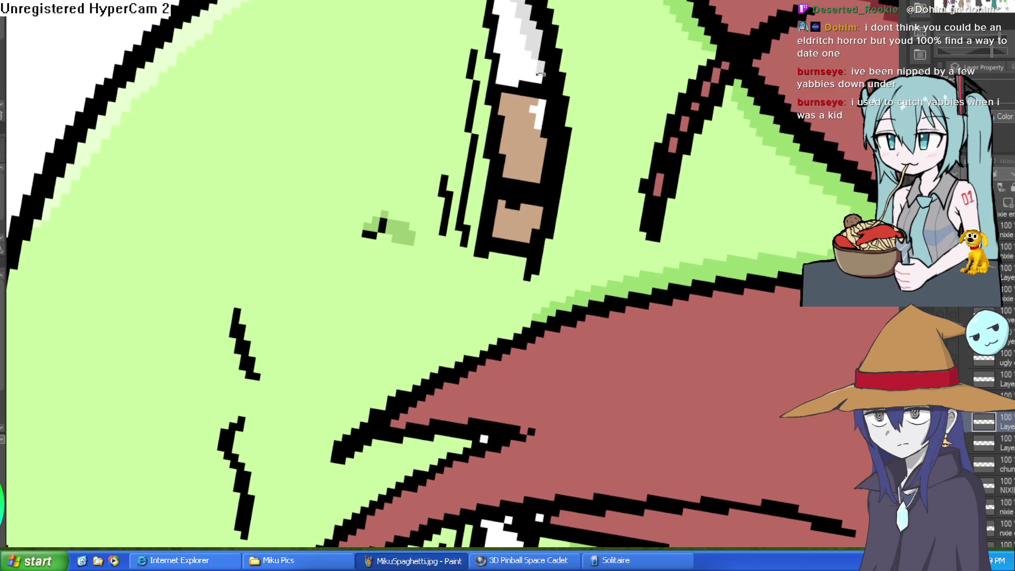
pyautogui.scroll(-6, 530, 83)
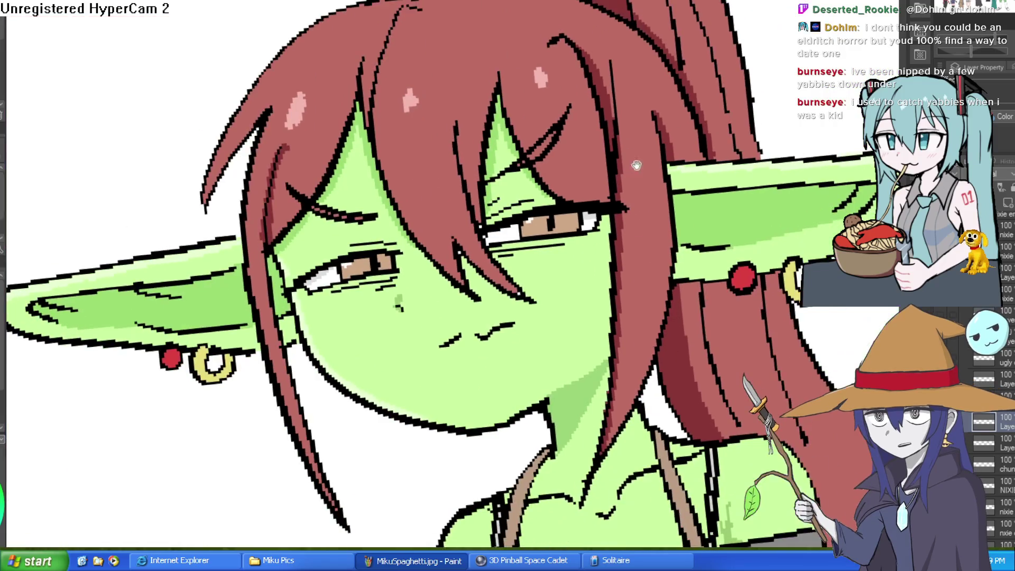
# Step: Zoom out and pan to bring the goblin's face back into view
pyautogui.scroll(-2, 723, 115)
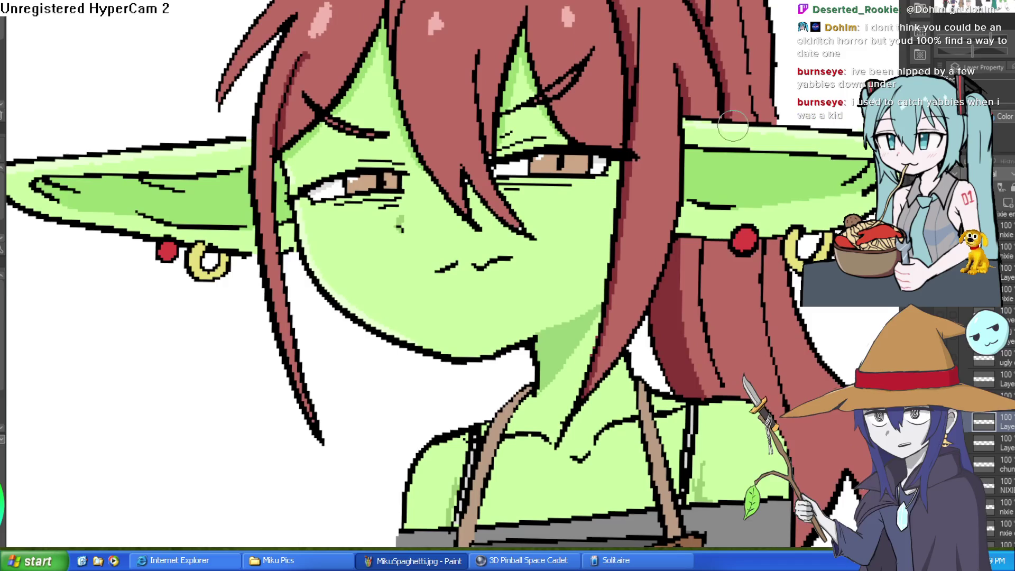
pyautogui.scroll(-2, 720, 161)
pyautogui.moveTo(721, 161); pyautogui.dragTo(708, 122)
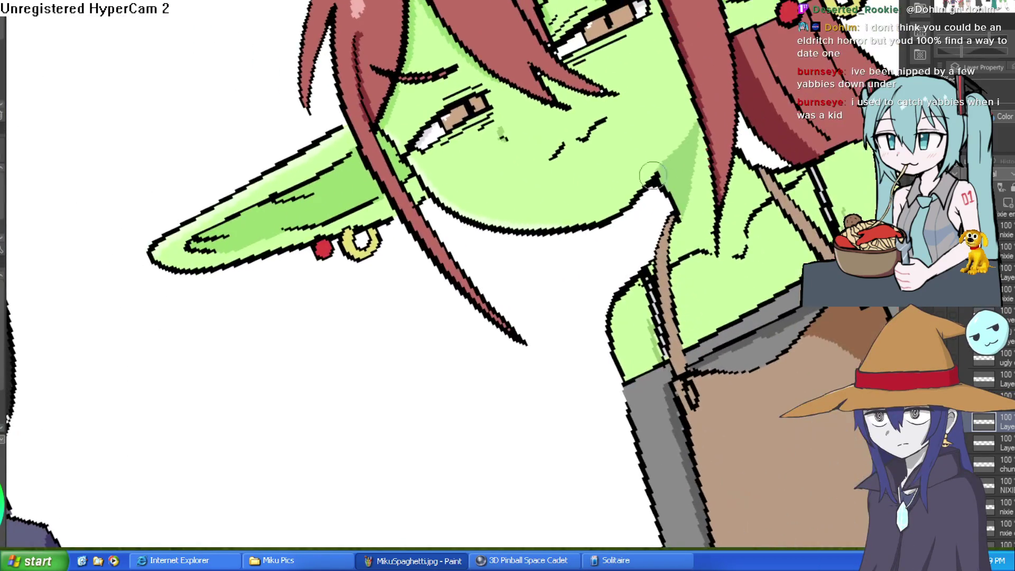
# Step: Undo the cheek marks, fade the layer to sketch the new mouth, then restore full opacity
pyautogui.hotkey('ctrl', 'z')
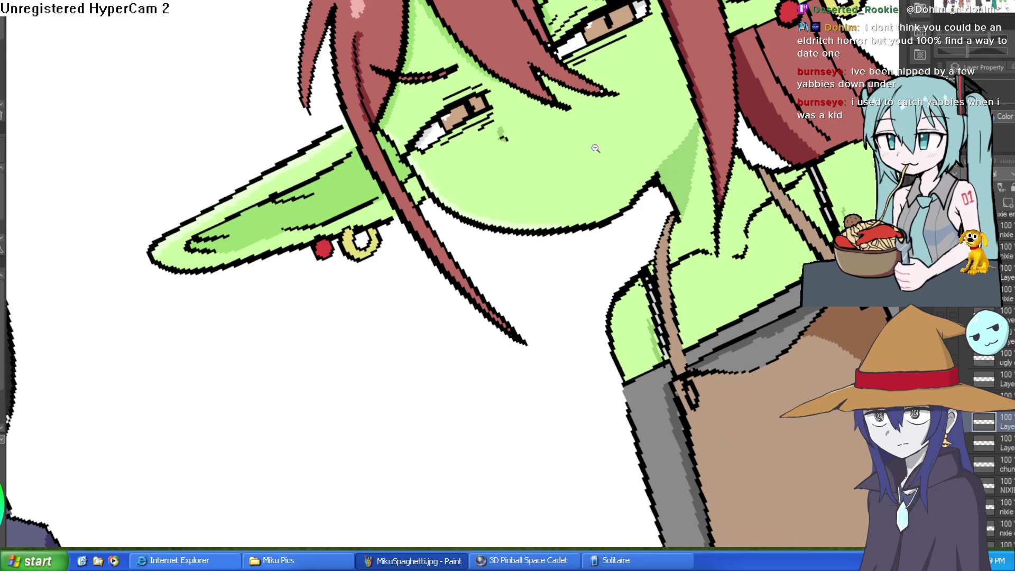
pyautogui.scroll(2, 592, 147)
pyautogui.moveTo(983, 174); pyautogui.dragTo(951, 174)
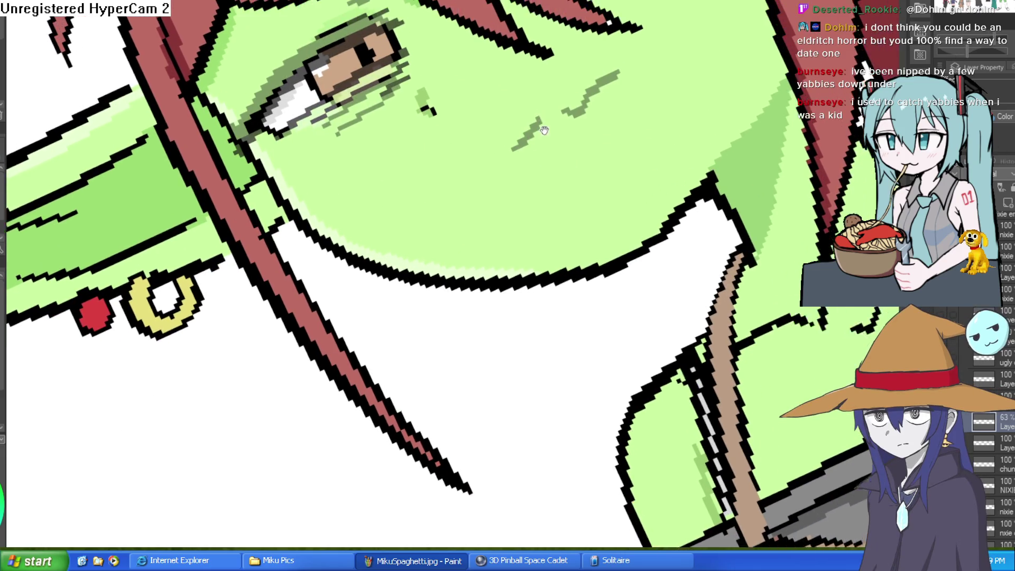
pyautogui.moveTo(509, 154)
pyautogui.mouseDown()
pyautogui.moveTo(584, 91)
pyautogui.moveTo(579, 82)
pyautogui.moveTo(521, 140)
pyautogui.moveTo(544, 102)
pyautogui.moveTo(597, 71)
pyautogui.moveTo(600, 95)
pyautogui.moveTo(518, 149)
pyautogui.moveTo(578, 129)
pyautogui.moveTo(552, 149)
pyautogui.mouseUp()
pyautogui.hotkey('ctrl', 'z')
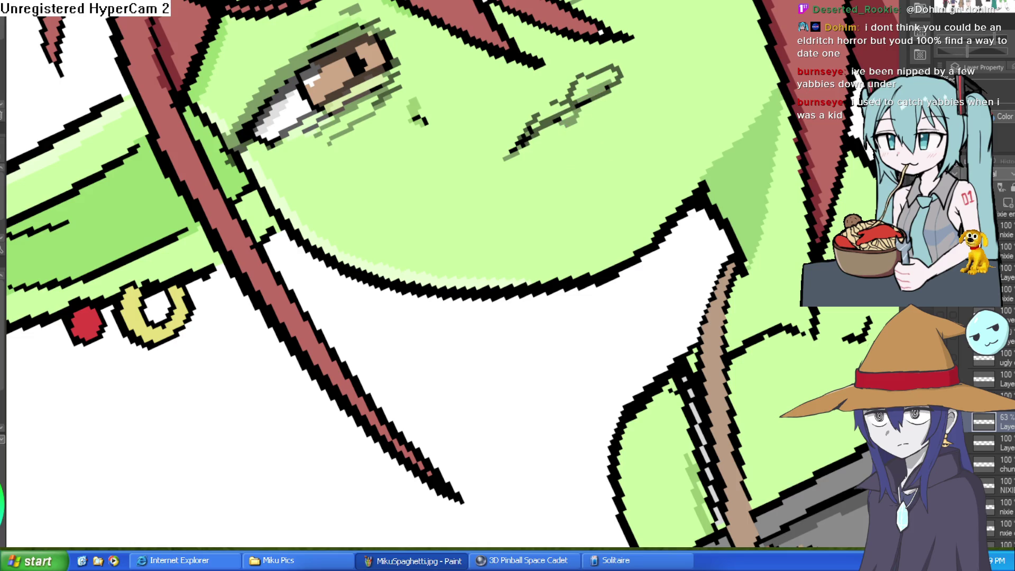
pyautogui.moveTo(581, 265)
pyautogui.mouseDown()
pyautogui.moveTo(678, 153)
pyautogui.moveTo(686, 159)
pyautogui.moveTo(666, 176)
pyautogui.mouseUp()
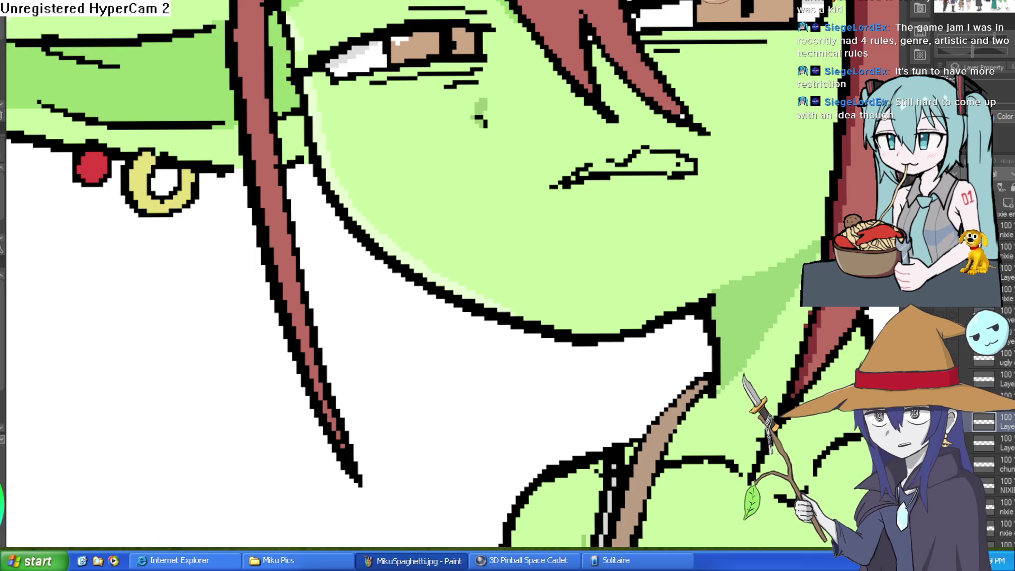
pyautogui.scroll(5, 671, 172)
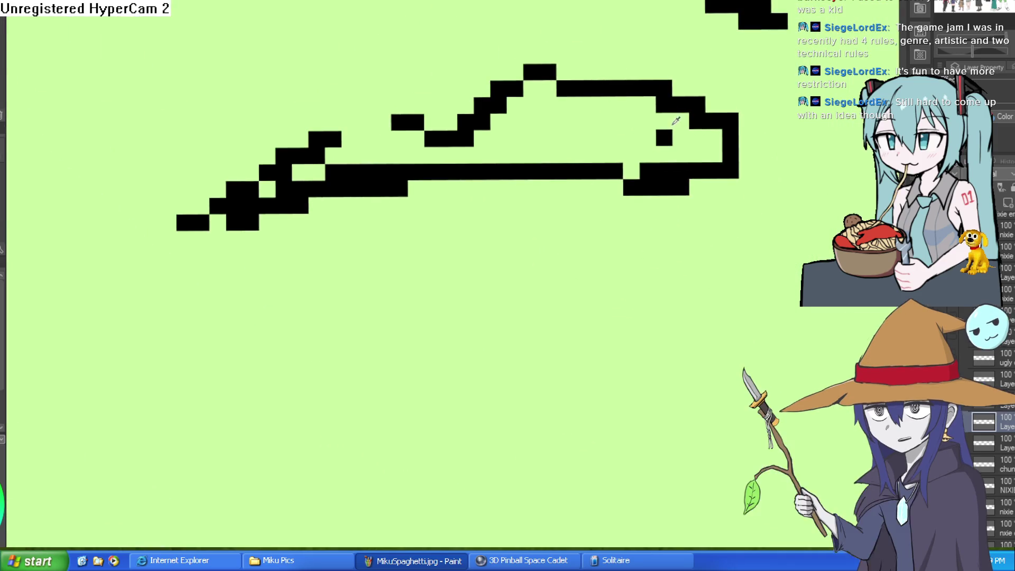
# Step: Erase the stray mouth pixel, redraw a stair-step mouth line, then bring up the expression checklist
pyautogui.press('e')
pyautogui.click(663, 137)
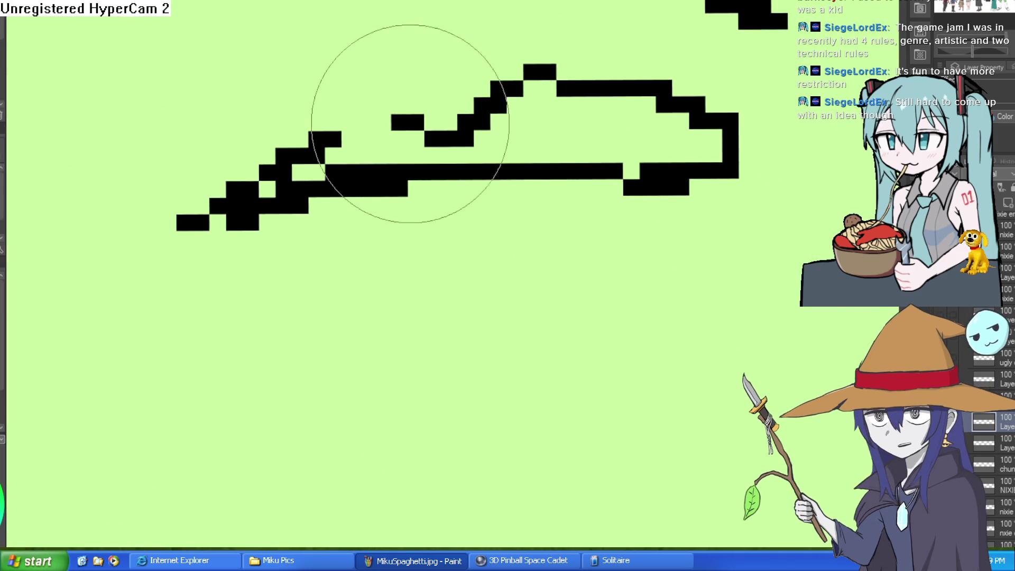
pyautogui.moveTo(426, 120)
pyautogui.mouseDown()
pyautogui.moveTo(306, 147)
pyautogui.moveTo(155, 204)
pyautogui.moveTo(244, 170)
pyautogui.mouseUp()
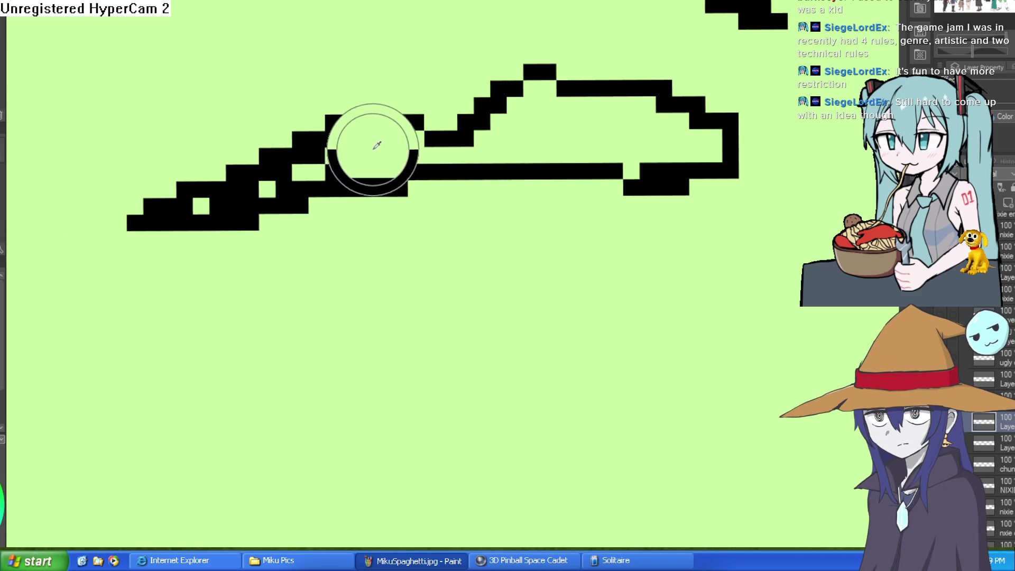
pyautogui.moveTo(340, 136)
pyautogui.mouseDown()
pyautogui.moveTo(237, 210)
pyautogui.moveTo(253, 215)
pyautogui.moveTo(288, 179)
pyautogui.moveTo(373, 156)
pyautogui.mouseUp()
pyautogui.scroll(-8, 418, 158)
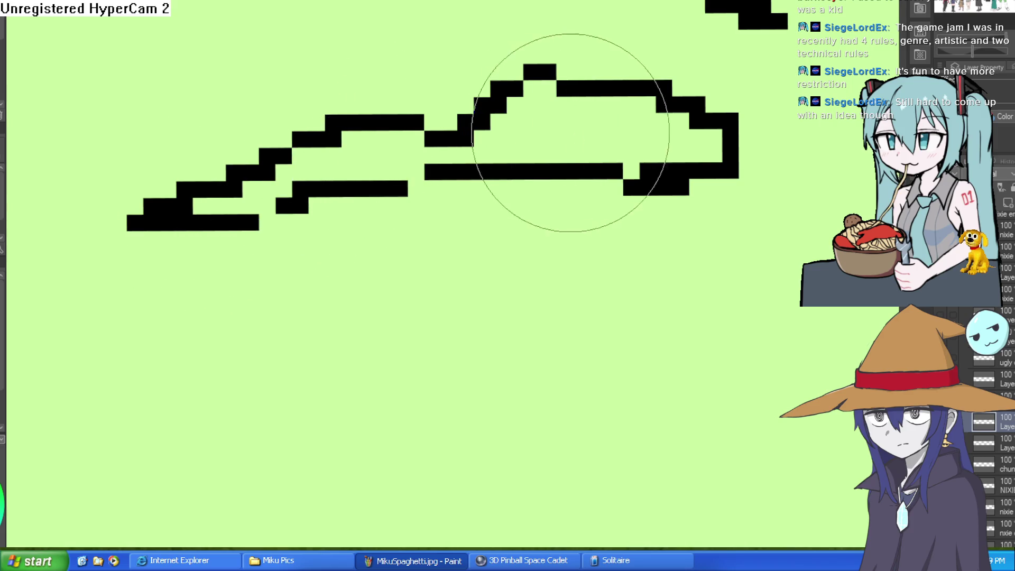
pyautogui.scroll(-6, 637, 215)
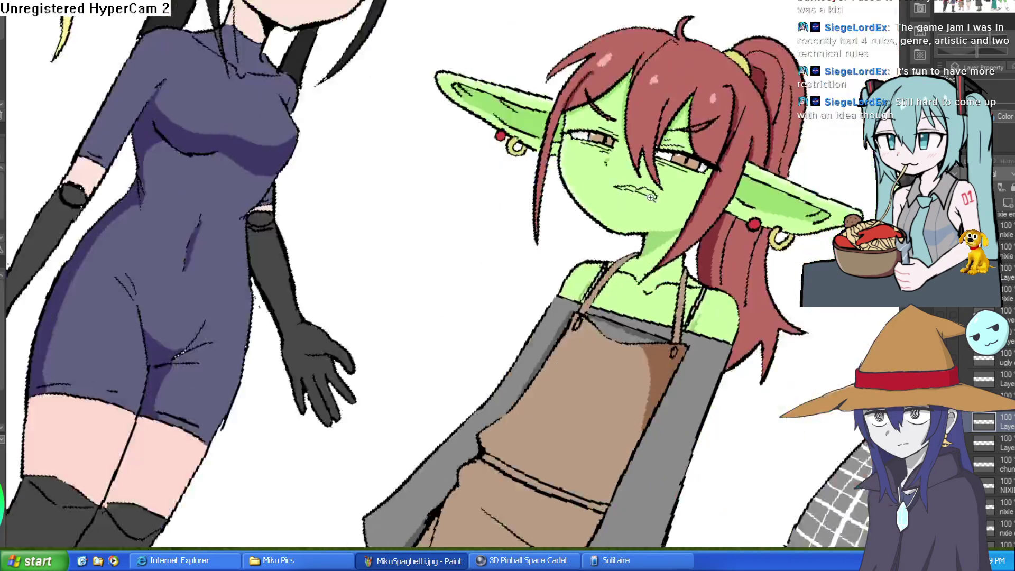
pyautogui.scroll(8, 658, 53)
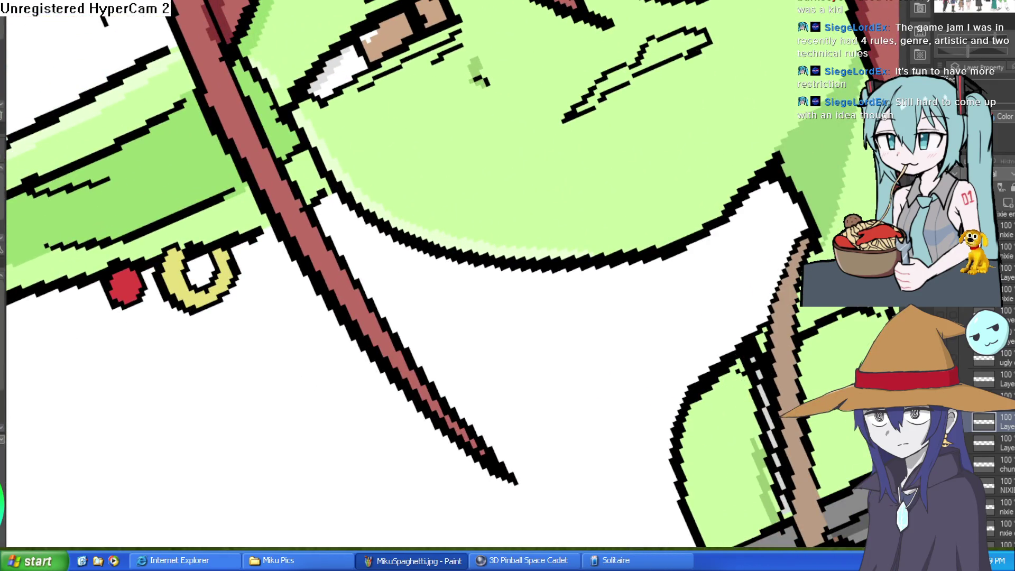
pyautogui.scroll(6, 656, 56)
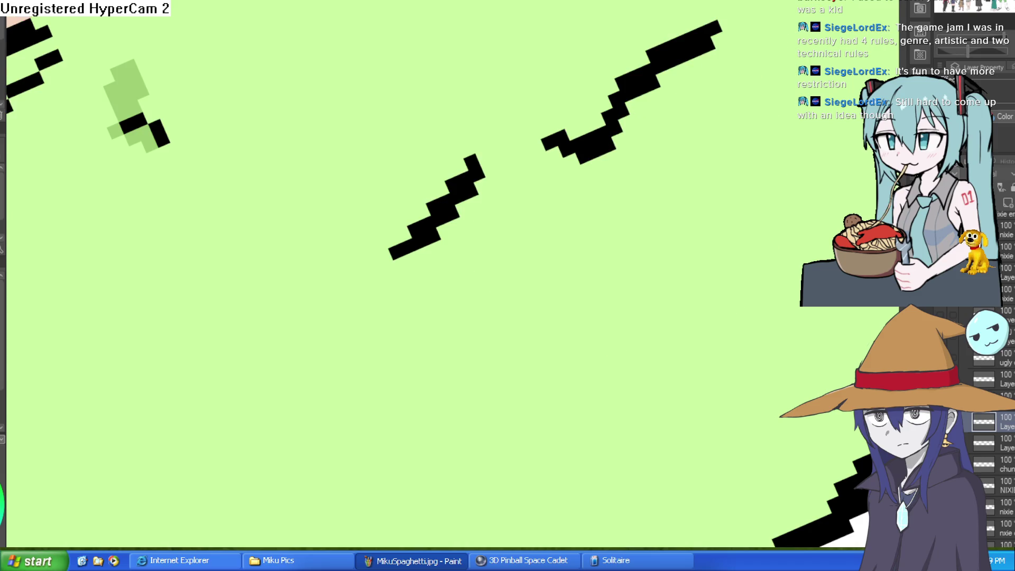
pyautogui.click(649, 56)
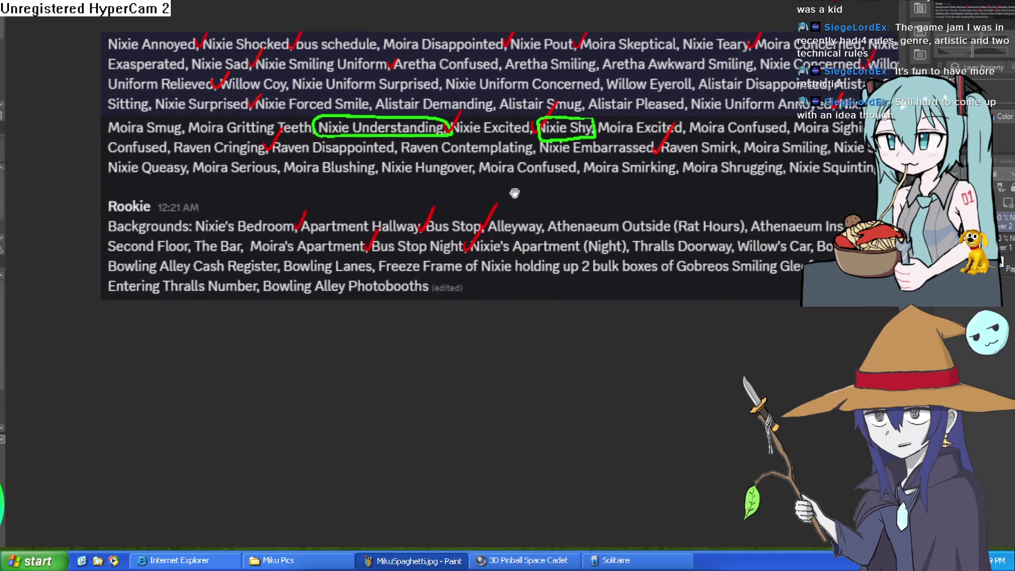
# Step: Scroll up through the request list, undo a stray red underline, and switch to the character lineup canvas
pyautogui.scroll(5, 373, 192)
pyautogui.moveTo(373, 193); pyautogui.dragTo(690, 190)
pyautogui.scroll(-5, 687, 190)
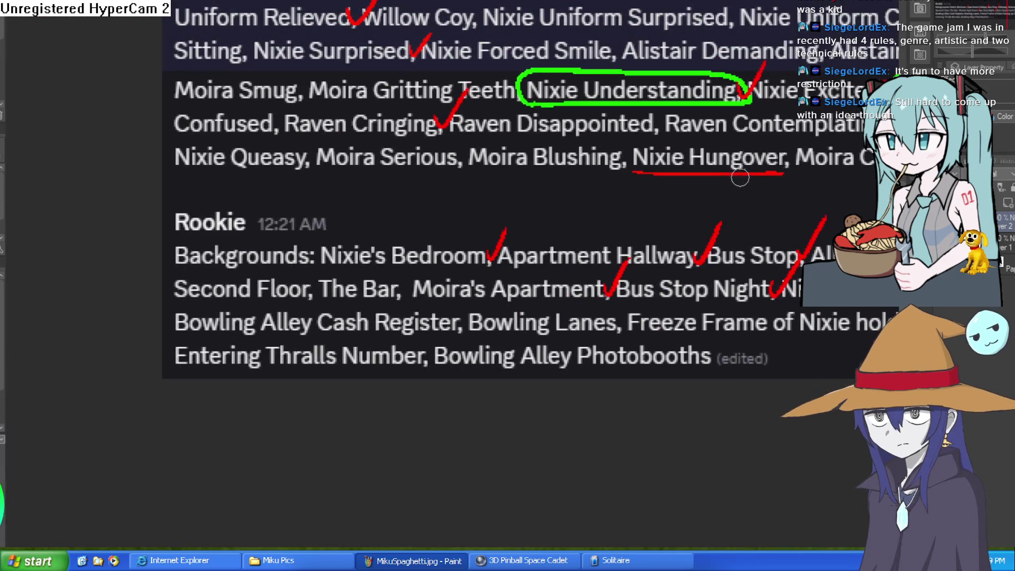
pyautogui.hotkey('ctrl', 'z')
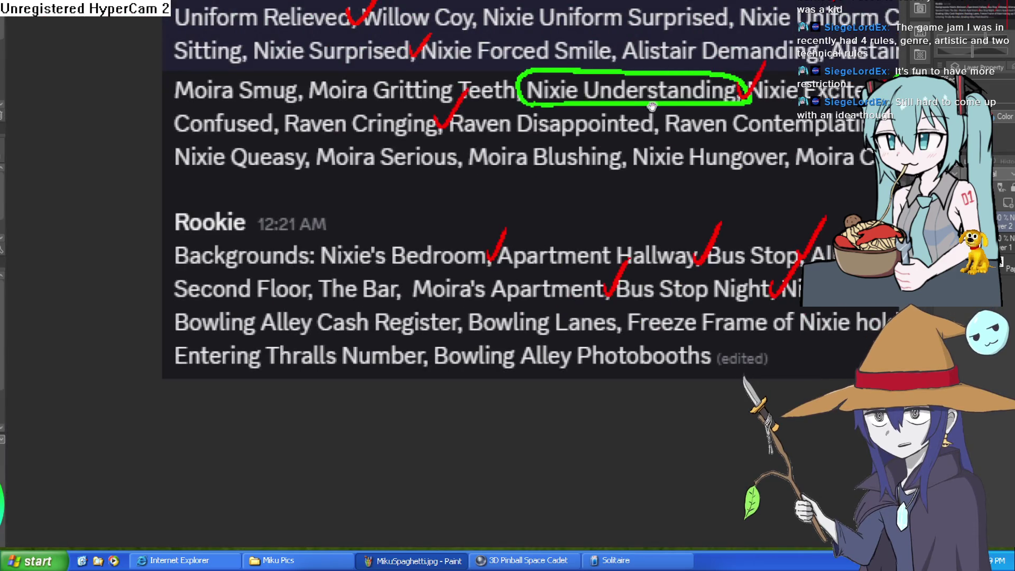
pyautogui.moveTo(653, 101); pyautogui.dragTo(652, 185)
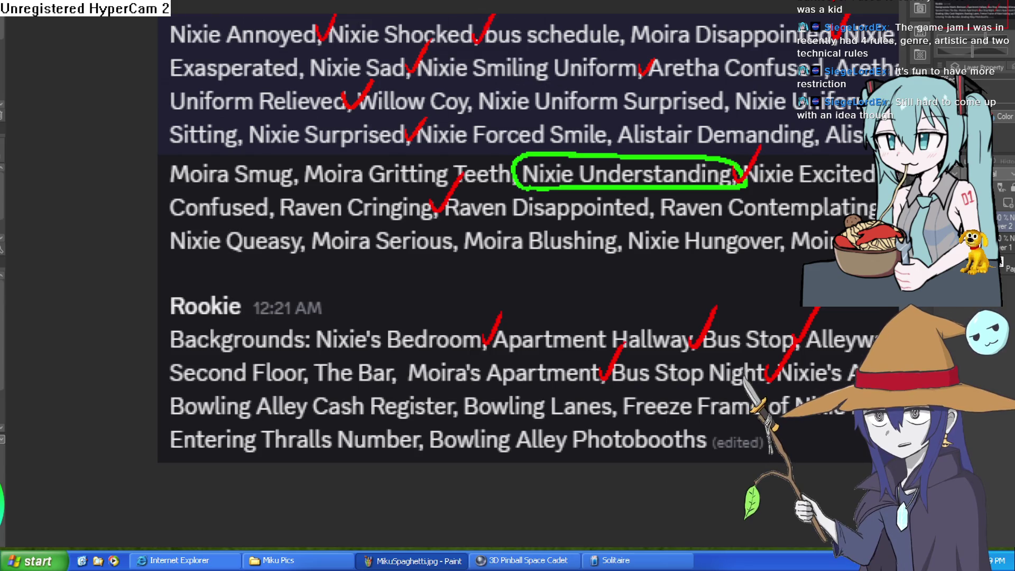
pyautogui.hotkey('ctrl', 'Tab')
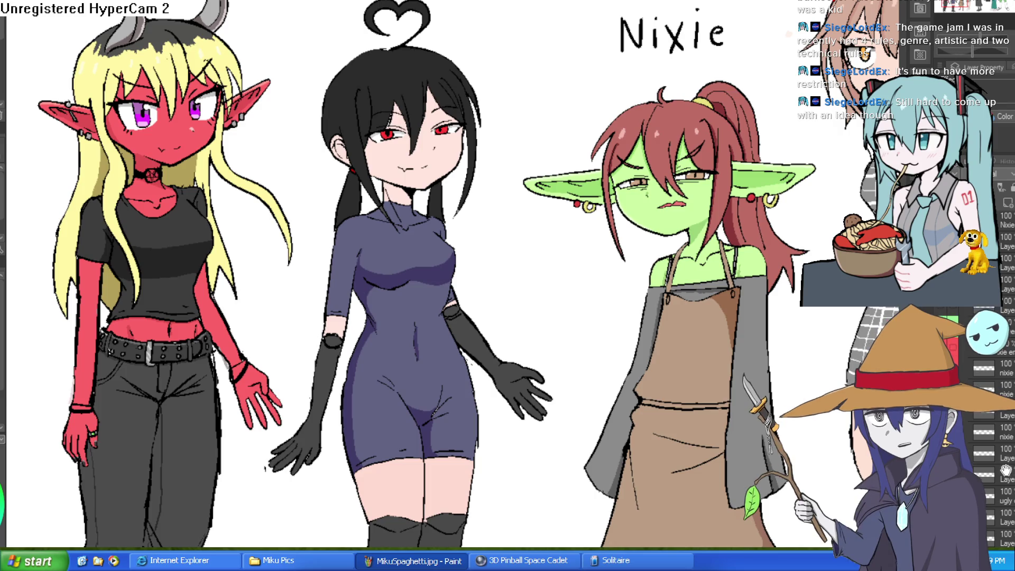
# Step: Scroll the Layer palette to Nixie's layers and zoom in on her face
pyautogui.scroll(-3, 1001, 385)
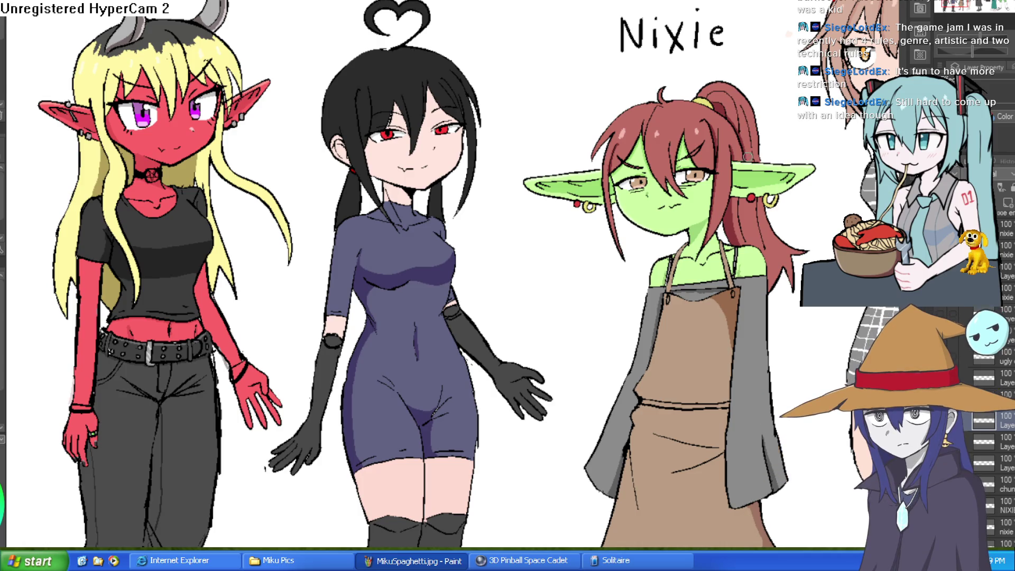
pyautogui.scroll(5, 682, 192)
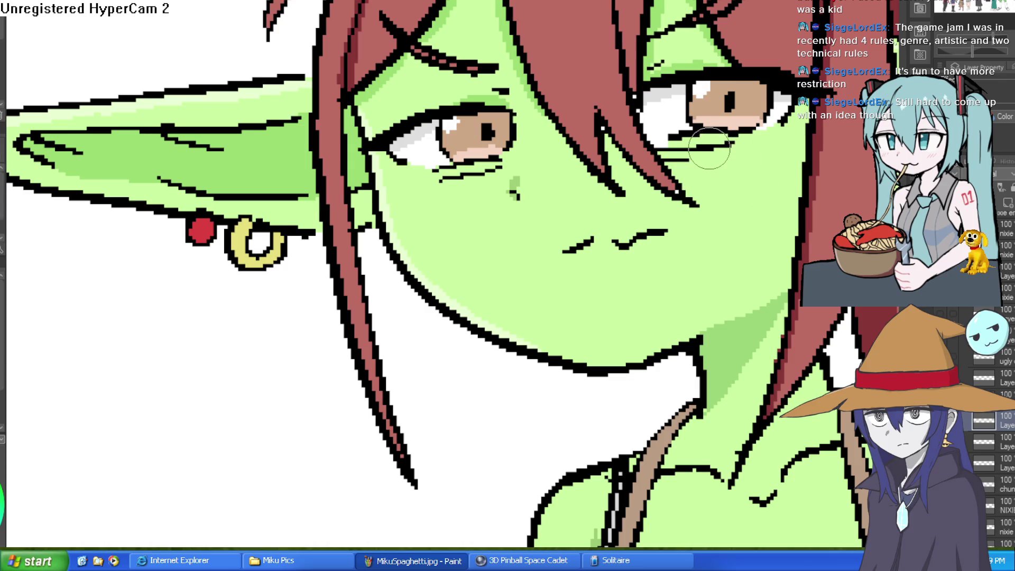
# Step: Cover both of Nixie's eye irises and the leftover lash marks with green skin paint
pyautogui.click(671, 137)
pyautogui.moveTo(736, 144)
pyautogui.mouseDown()
pyautogui.moveTo(707, 147)
pyautogui.moveTo(735, 116)
pyautogui.moveTo(687, 106)
pyautogui.moveTo(663, 143)
pyautogui.moveTo(651, 79)
pyautogui.moveTo(670, 101)
pyautogui.moveTo(732, 87)
pyautogui.moveTo(787, 132)
pyautogui.mouseUp()
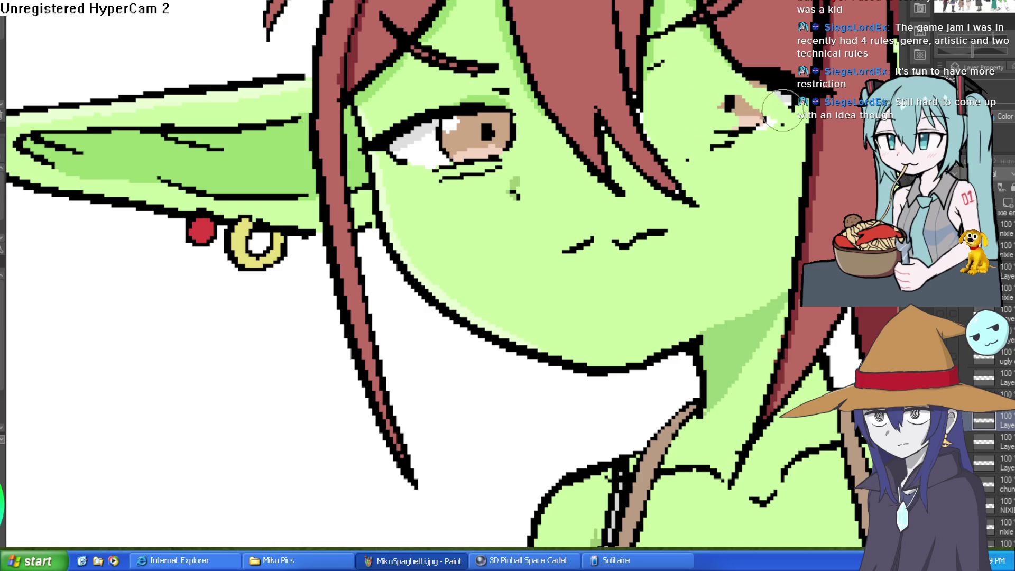
pyautogui.moveTo(791, 112); pyautogui.dragTo(745, 118)
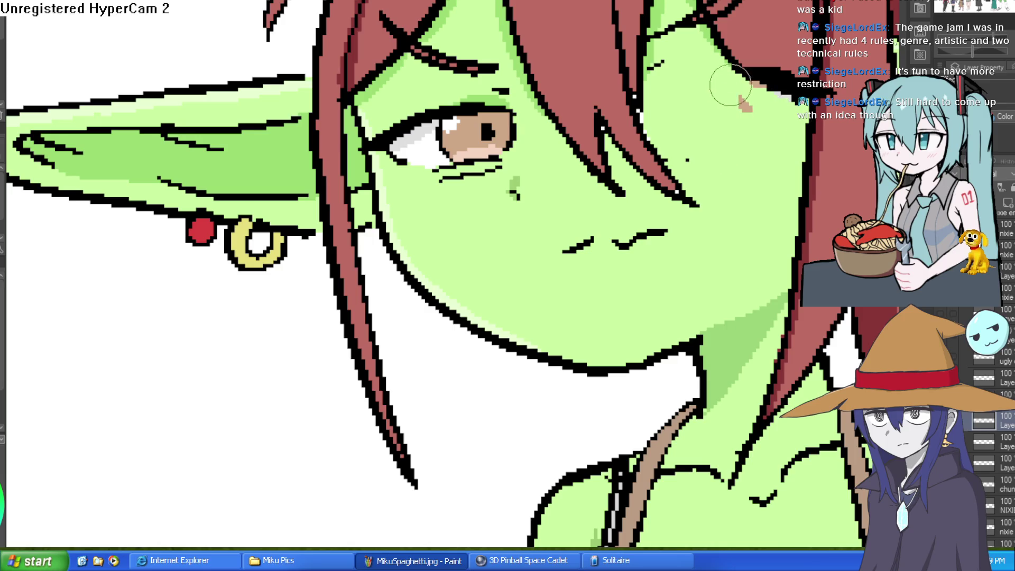
pyautogui.moveTo(550, 167)
pyautogui.mouseDown()
pyautogui.moveTo(515, 128)
pyautogui.moveTo(437, 175)
pyautogui.moveTo(395, 164)
pyautogui.moveTo(418, 112)
pyautogui.moveTo(461, 108)
pyautogui.moveTo(485, 129)
pyautogui.moveTo(510, 120)
pyautogui.mouseUp()
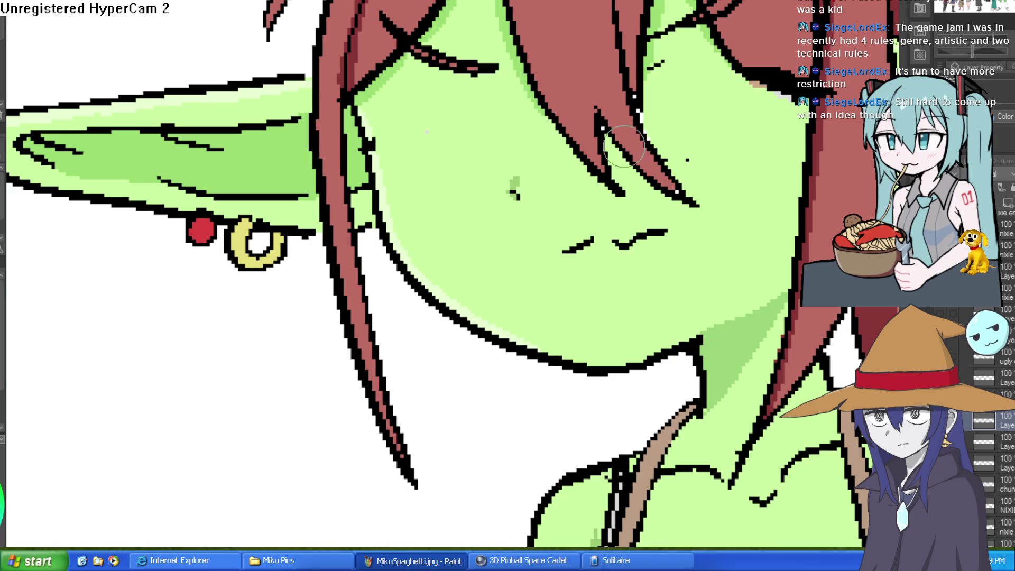
pyautogui.moveTo(687, 228); pyautogui.dragTo(611, 244)
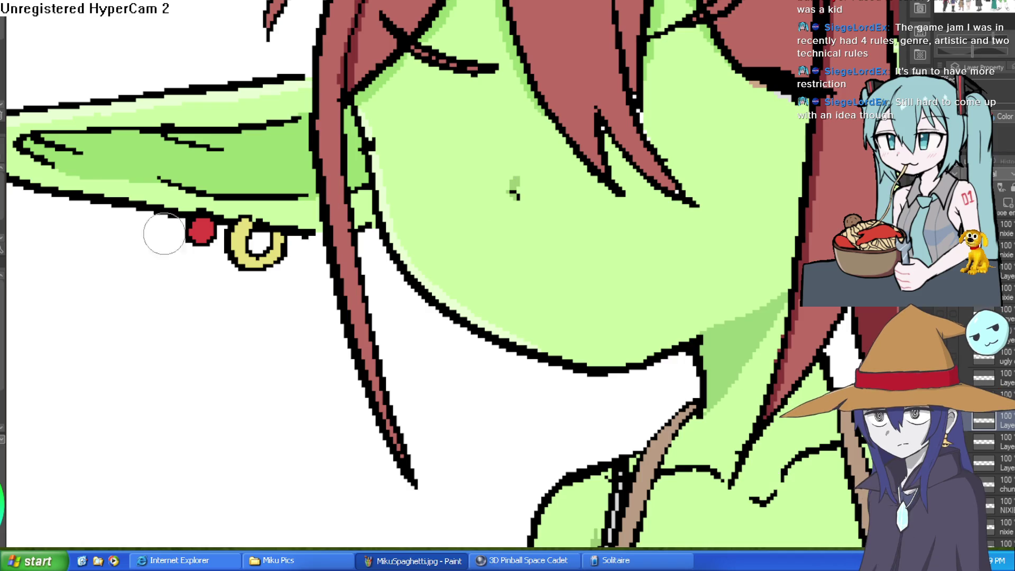
pyautogui.scroll(3, 677, 128)
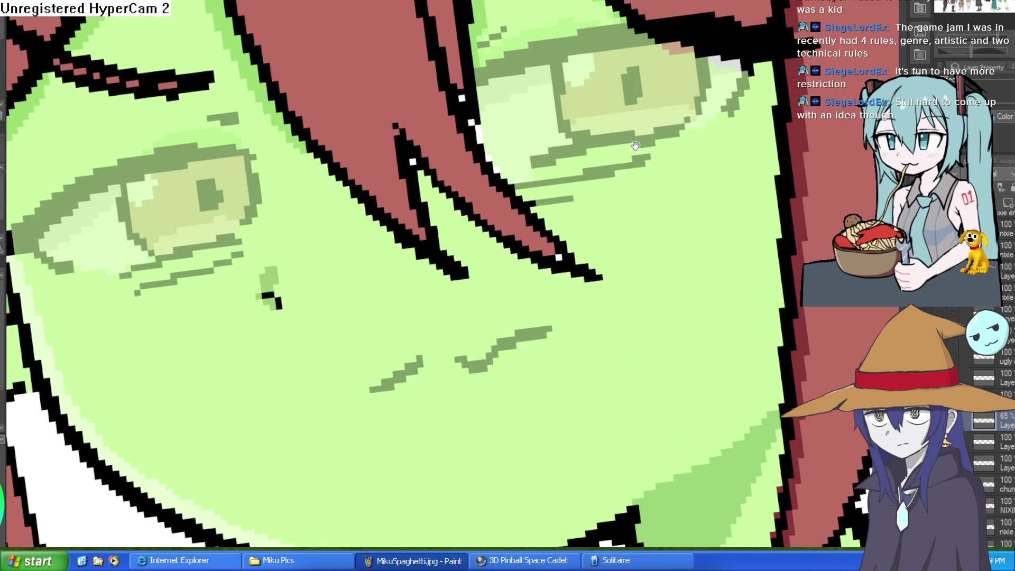
# Step: Lower the sketch layer to 65% opacity and draw the right eye's upper and lower eyelid lines
pyautogui.moveTo(677, 89); pyautogui.dragTo(672, 127)
pyautogui.moveTo(475, 124); pyautogui.dragTo(649, 112)
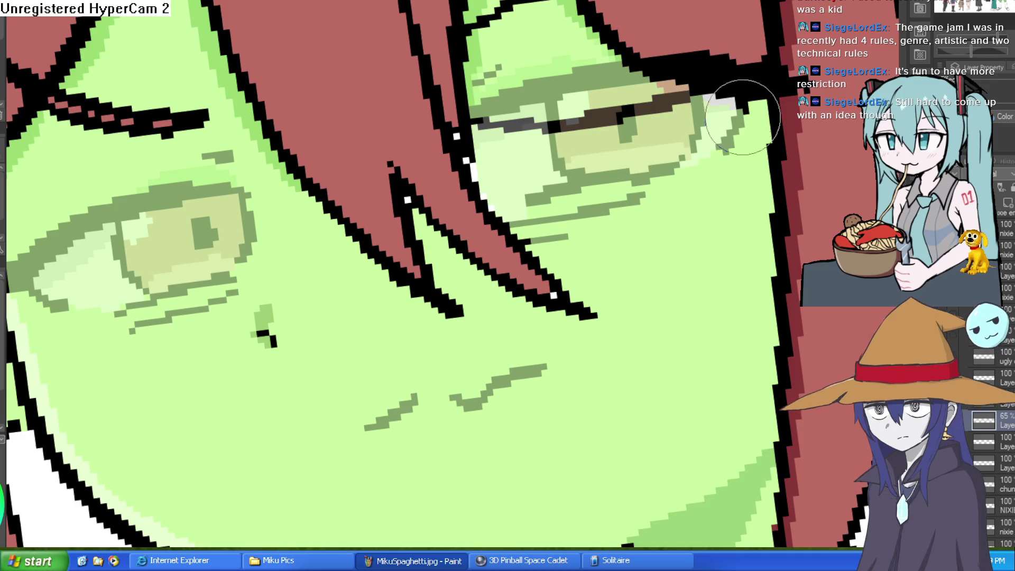
pyautogui.moveTo(592, 185); pyautogui.dragTo(543, 181)
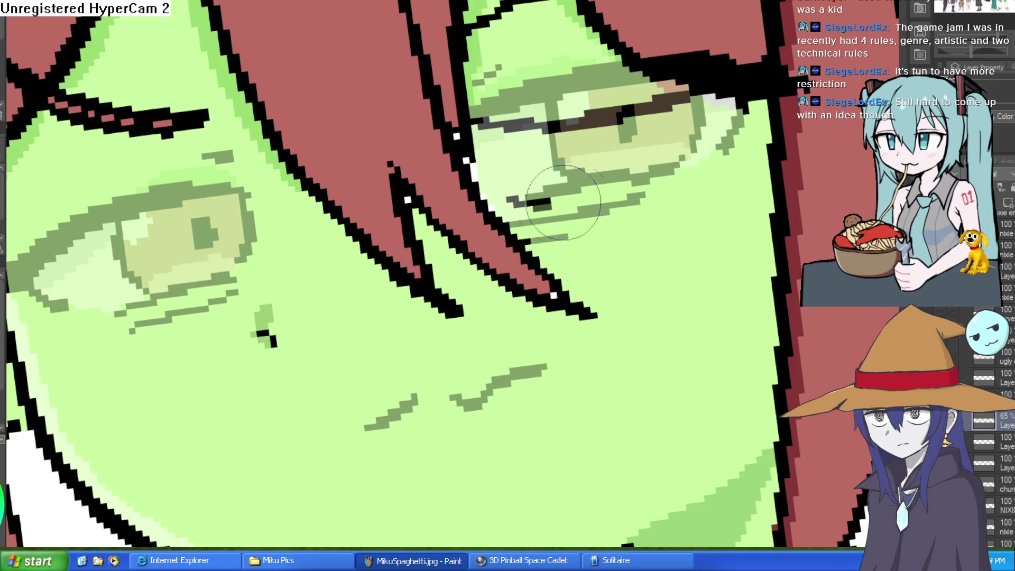
pyautogui.moveTo(735, 145); pyautogui.dragTo(529, 207)
pyautogui.moveTo(676, 203); pyautogui.dragTo(531, 222)
pyautogui.moveTo(645, 211); pyautogui.dragTo(537, 236)
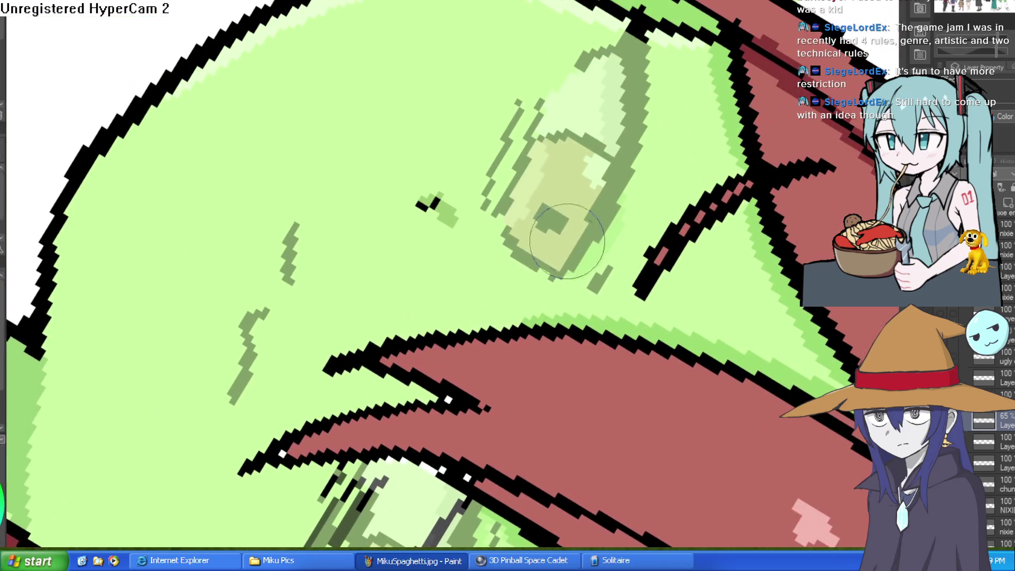
pyautogui.moveTo(552, 277); pyautogui.dragTo(613, 112)
pyautogui.moveTo(653, 43); pyautogui.dragTo(597, 145)
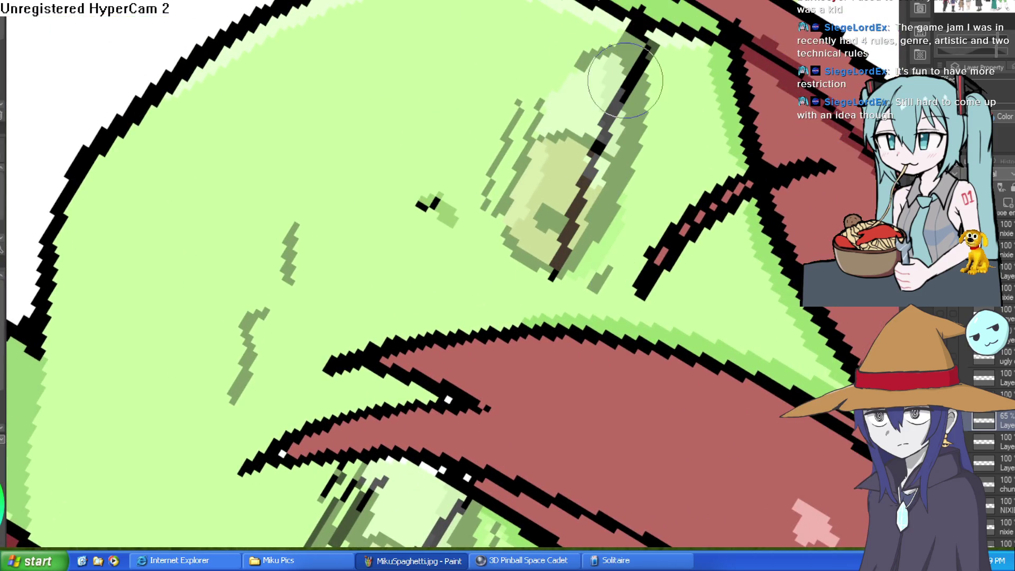
pyautogui.moveTo(504, 234); pyautogui.dragTo(564, 60)
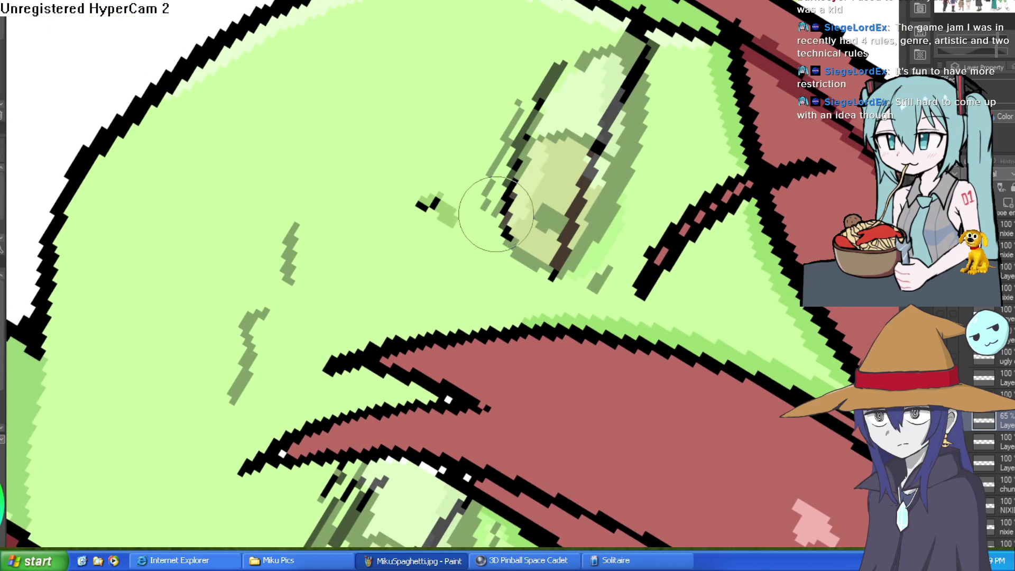
# Step: Rotate the canvas, outline the upper eye's edges, and sketch a diagonal mouth line
pyautogui.hotkey('ctrl', '@')
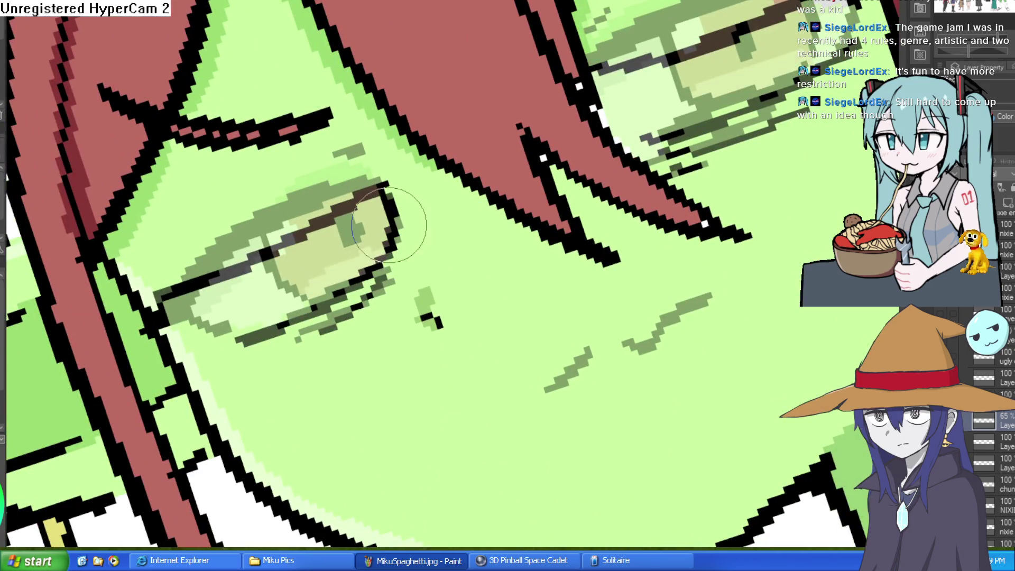
pyautogui.hotkey('ctrl', '@')
pyautogui.moveTo(494, 192); pyautogui.dragTo(524, 238)
pyautogui.moveTo(619, 135); pyautogui.dragTo(617, 200)
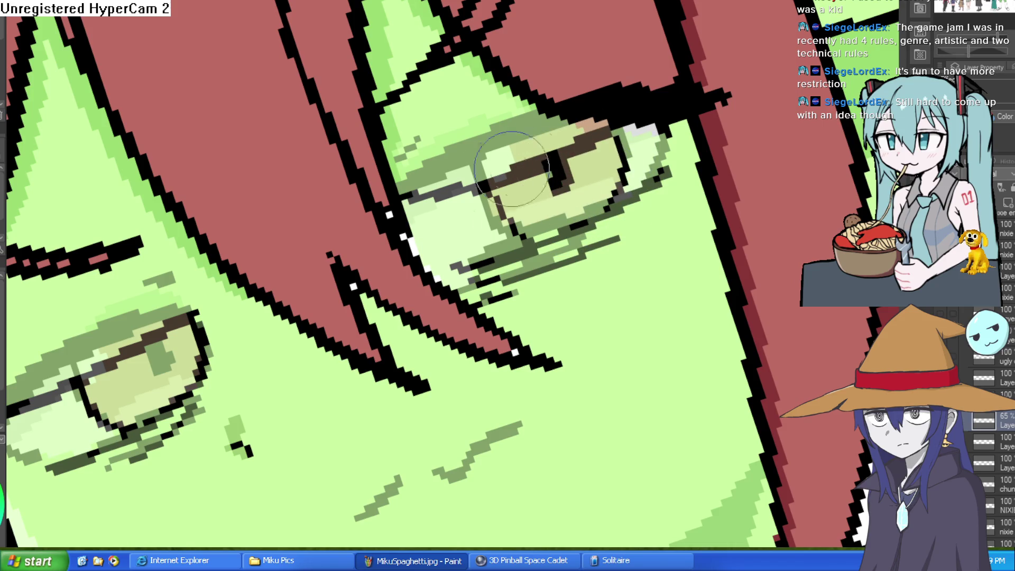
pyautogui.scroll(-5, 530, 286)
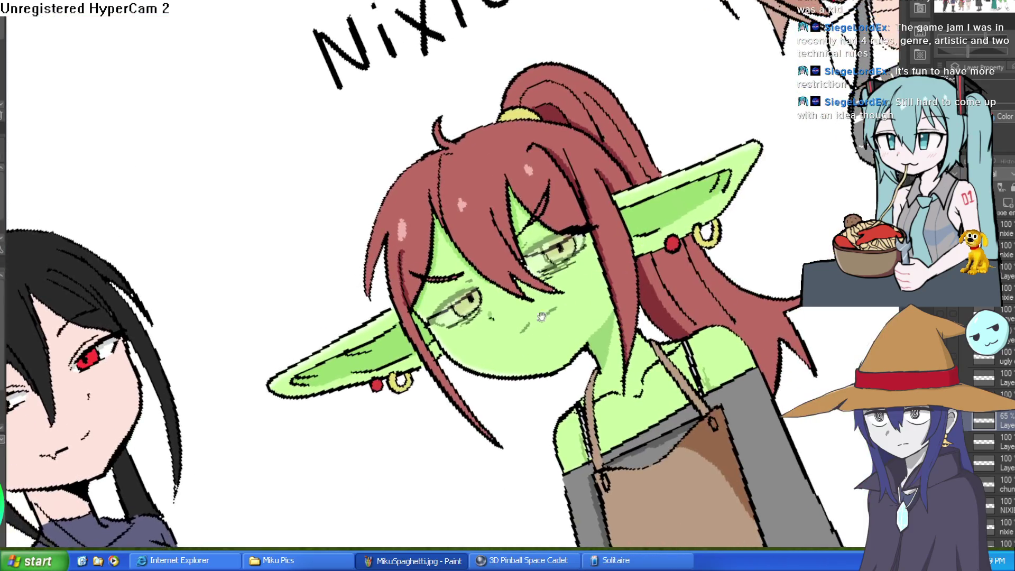
pyautogui.scroll(5, 545, 312)
pyautogui.moveTo(528, 339)
pyautogui.mouseDown()
pyautogui.moveTo(585, 281)
pyautogui.moveTo(623, 290)
pyautogui.moveTo(540, 343)
pyautogui.mouseUp()
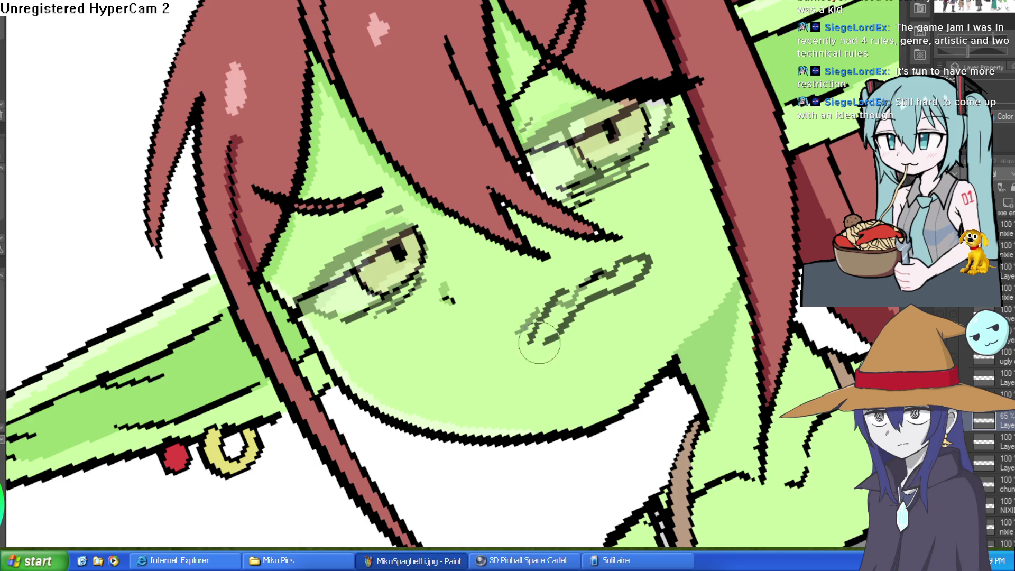
# Step: Tilt the canvas view back and forth and zoom in on Nixie's mouth
pyautogui.scroll(-4, 651, 230)
pyautogui.press('Delete')
pyautogui.press('Delete')
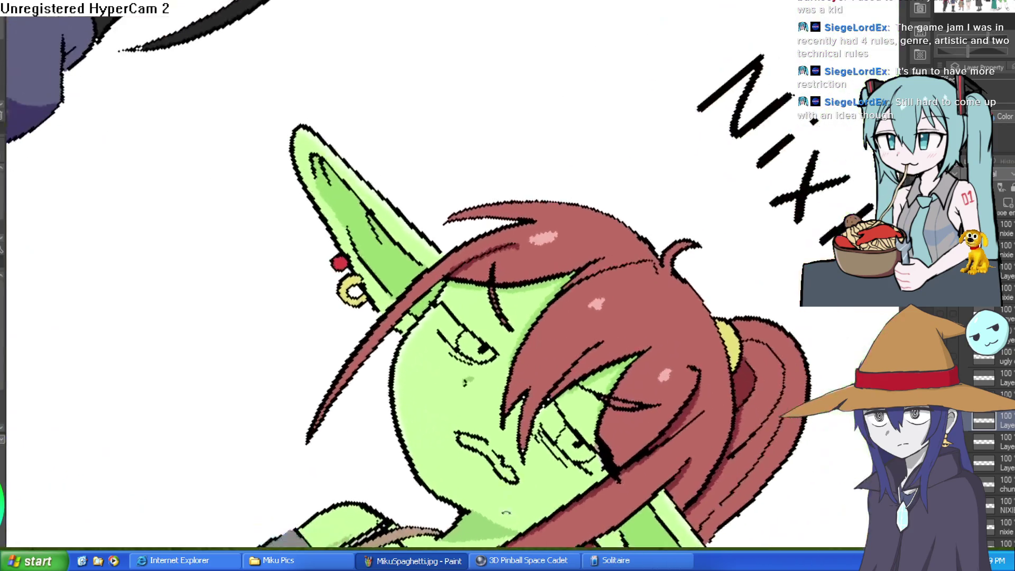
pyautogui.scroll(2, 651, 231)
pyautogui.scroll(-3, 651, 230)
pyautogui.press('End')
pyautogui.press('End')
pyautogui.scroll(3, 651, 230)
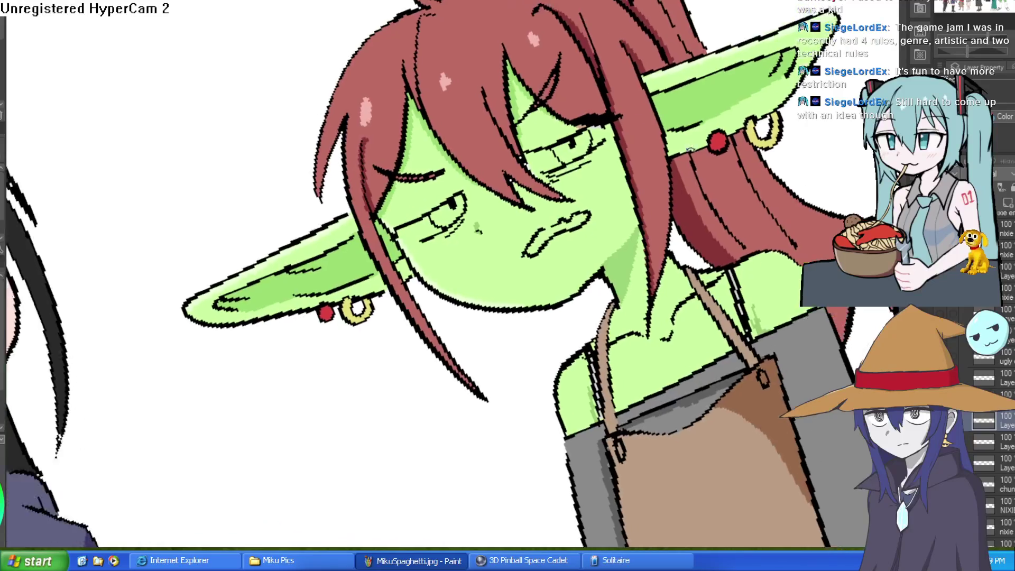
pyautogui.scroll(3, 522, 125)
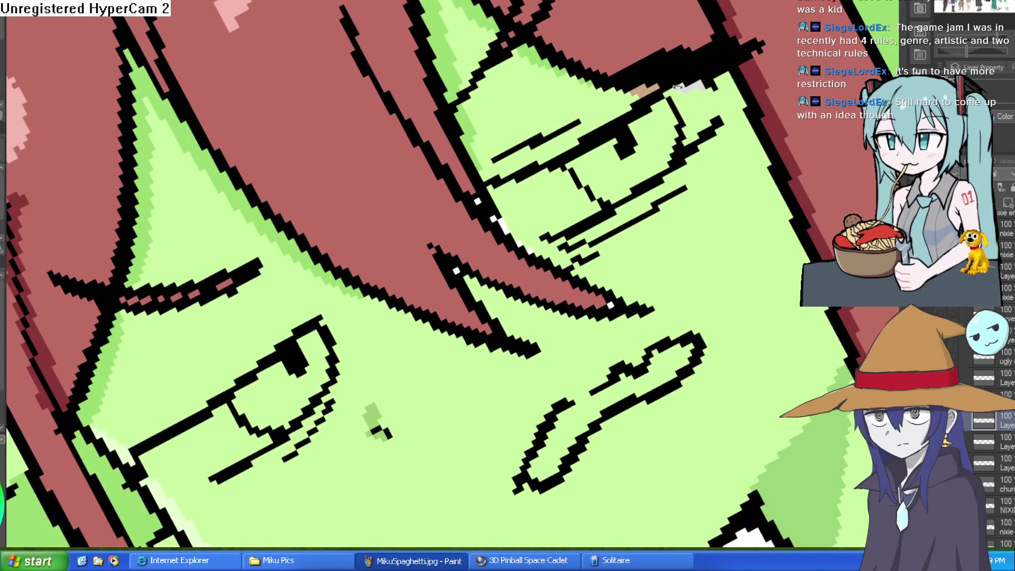
pyautogui.scroll(2, 520, 121)
pyautogui.scroll(-4, 523, 102)
pyautogui.scroll(3, 619, 152)
pyautogui.scroll(-3, 619, 152)
pyautogui.scroll(5, 510, 147)
# Step: Draw a fang below Nixie's lower lip, then undo it as too wide
pyautogui.moveTo(440, 168)
pyautogui.mouseDown()
pyautogui.moveTo(437, 204)
pyautogui.moveTo(480, 158)
pyautogui.moveTo(446, 216)
pyautogui.moveTo(468, 172)
pyautogui.mouseUp()
pyautogui.hotkey('ctrl', 'z')
pyautogui.hotkey('ctrl', 'z')
pyautogui.hotkey('ctrl', 'z')
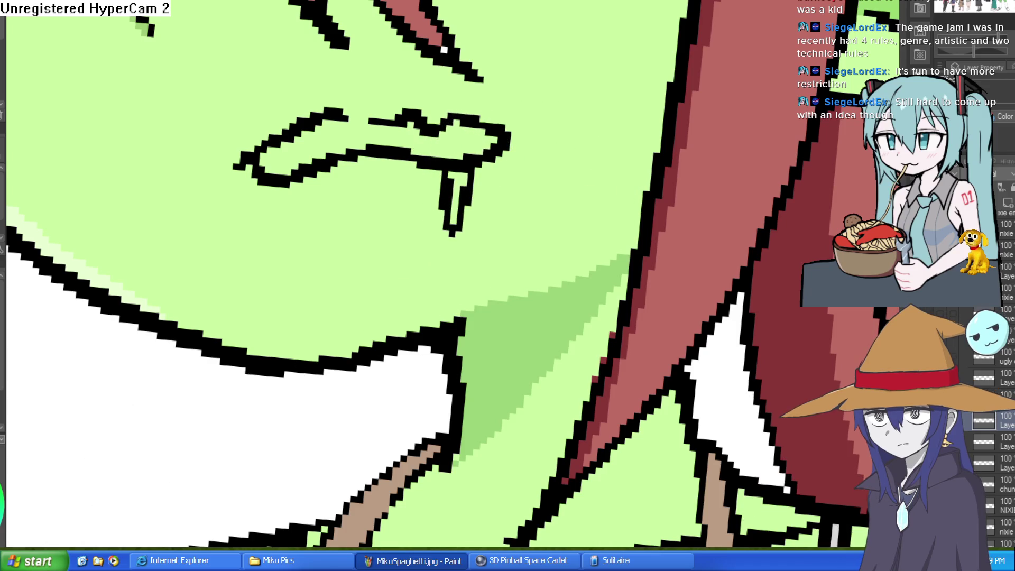
pyautogui.scroll(-5, 629, 322)
pyautogui.scroll(2, 637, 253)
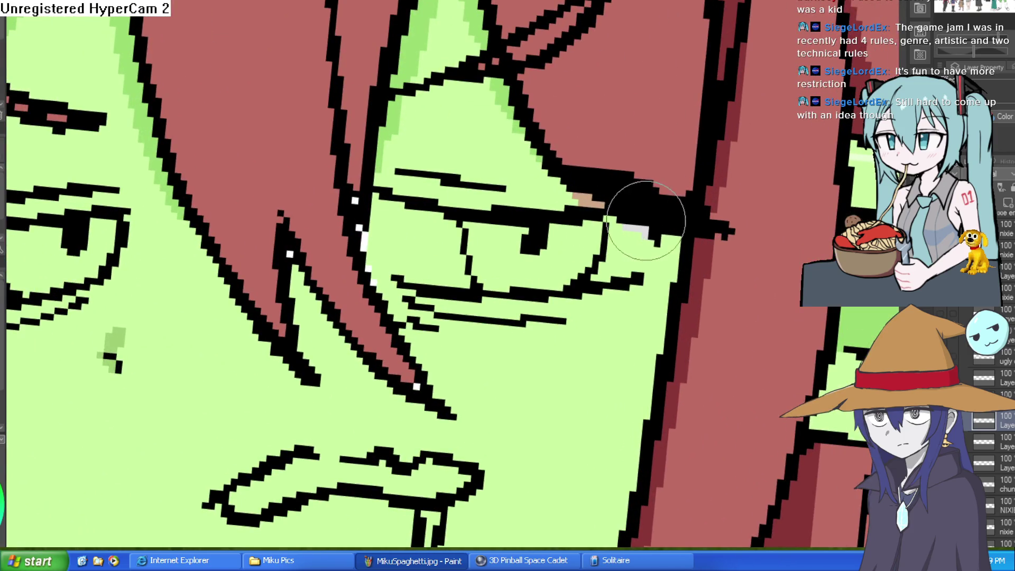
# Step: Extend the left eye's outline downward and add lash strokes beside it
pyautogui.scroll(-5, 645, 215)
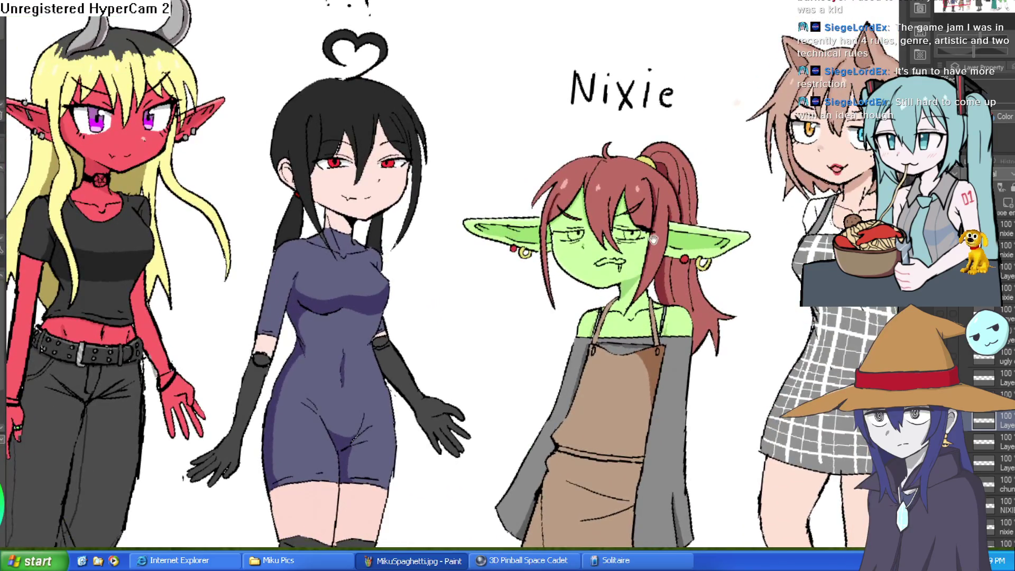
pyautogui.scroll(6, 705, 231)
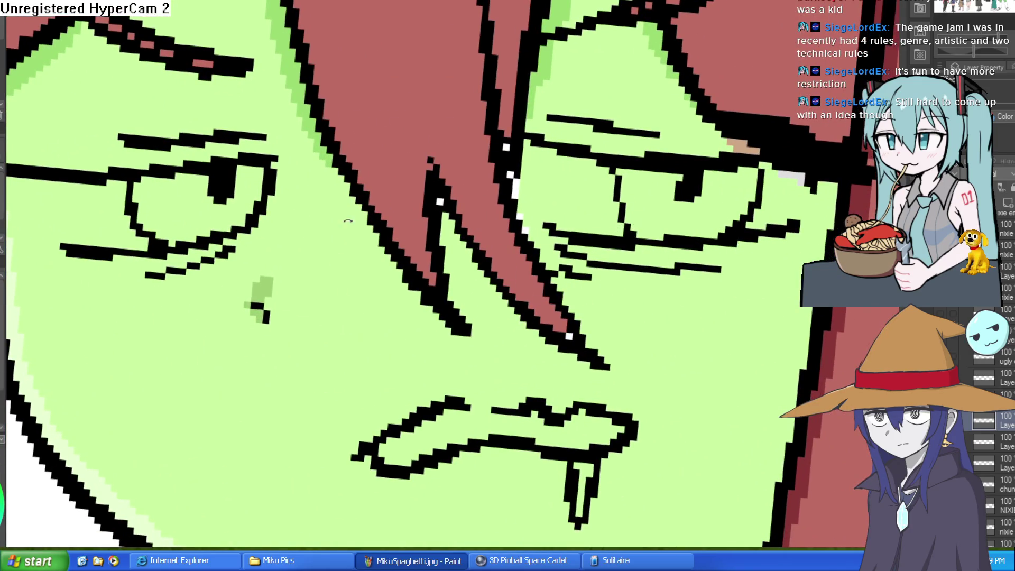
pyautogui.press('-')
pyautogui.press('-')
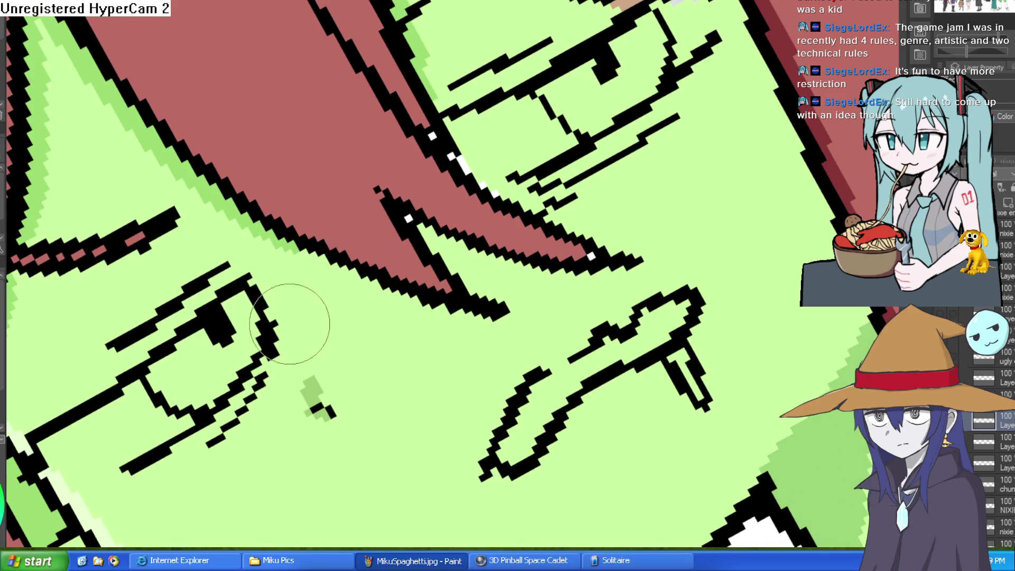
pyautogui.moveTo(277, 335)
pyautogui.mouseDown()
pyautogui.moveTo(289, 365)
pyautogui.moveTo(269, 420)
pyautogui.mouseUp()
pyautogui.moveTo(201, 449); pyautogui.dragTo(166, 467)
pyautogui.hotkey('ctrl', '0')
# Step: Mirror the canvas horizontally to check the drawing, then flip it back
pyautogui.scroll(3, 756, 311)
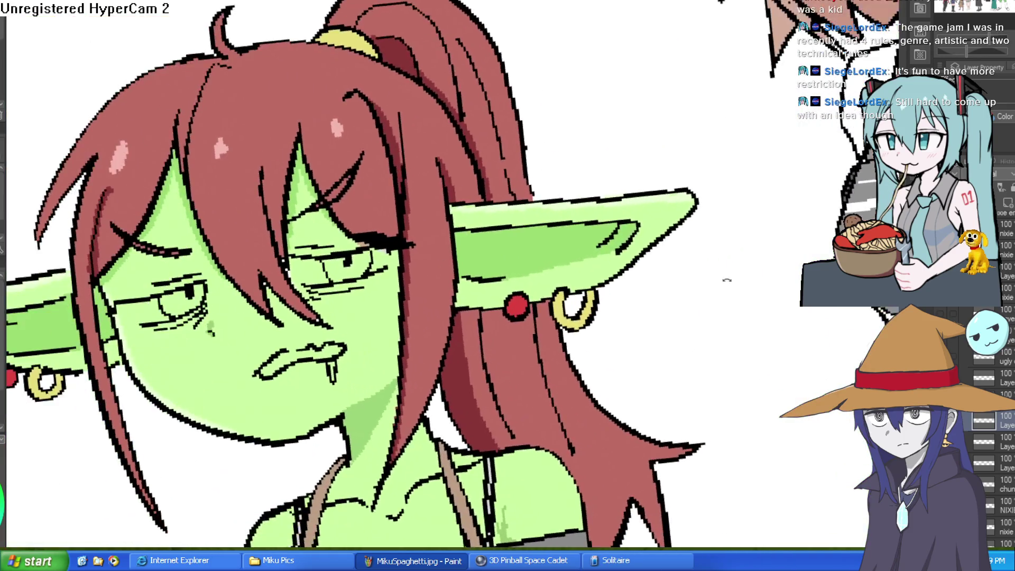
pyautogui.scroll(-3, 454, 275)
pyautogui.press('h')
pyautogui.scroll(3, 455, 275)
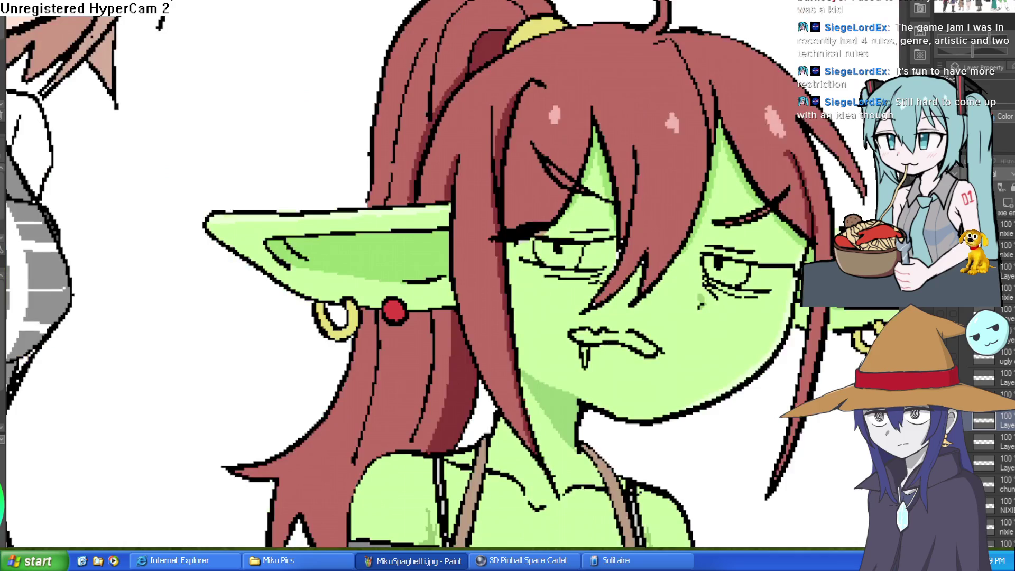
pyautogui.press('h')
pyautogui.scroll(-3, 538, 206)
pyautogui.scroll(2, 619, 157)
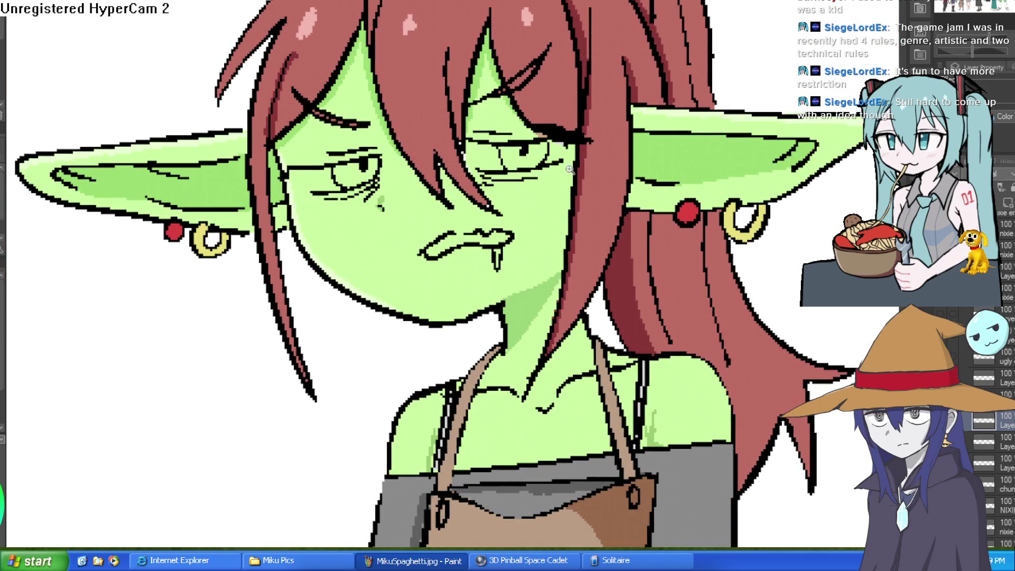
pyautogui.scroll(5, 573, 168)
# Step: Fill both eye whites and the closed-off eye corner with white
pyautogui.moveTo(287, 160)
pyautogui.mouseDown()
pyautogui.moveTo(295, 118)
pyautogui.moveTo(317, 129)
pyautogui.moveTo(306, 118)
pyautogui.moveTo(365, 163)
pyautogui.mouseUp()
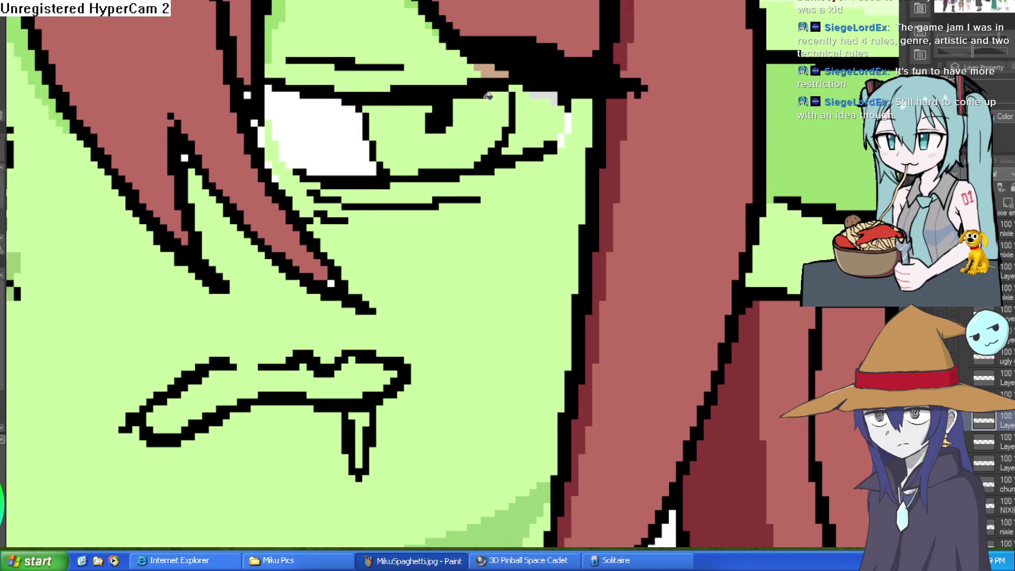
pyautogui.click(538, 122)
pyautogui.scroll(-5, 516, 152)
pyautogui.scroll(2, 80, 155)
pyautogui.scroll(3, 590, 124)
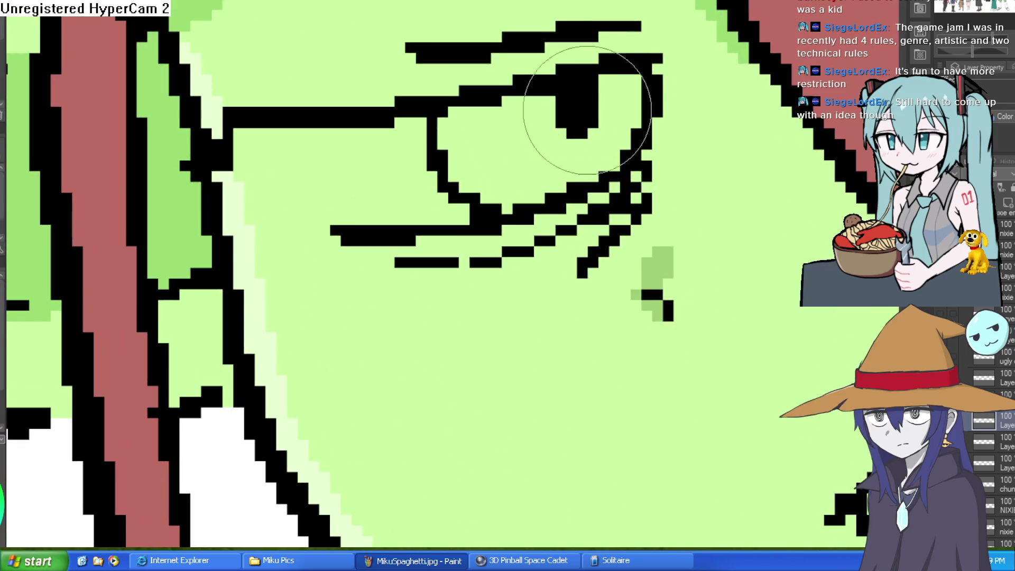
pyautogui.moveTo(314, 219); pyautogui.dragTo(242, 164)
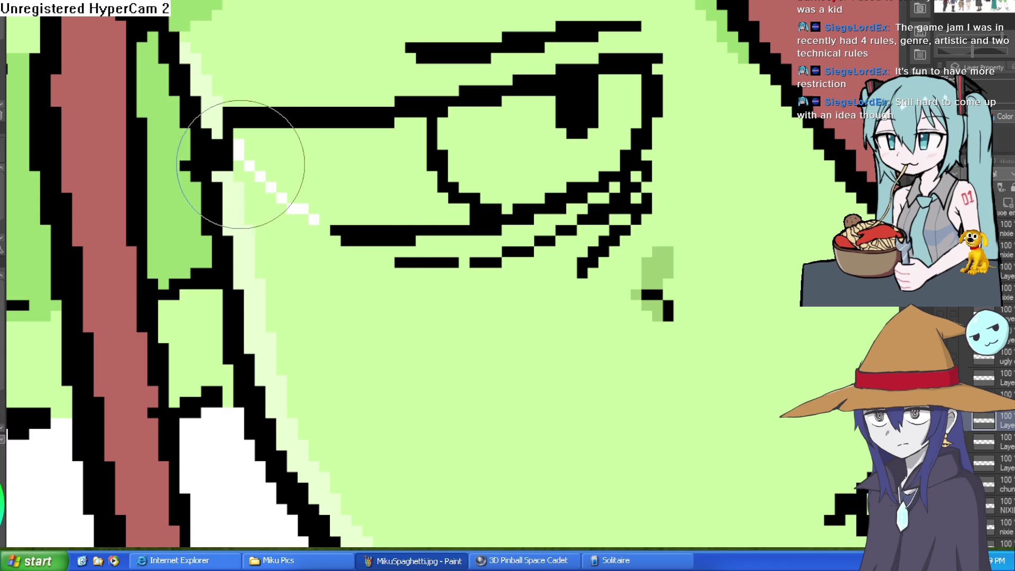
pyautogui.press('g')
pyautogui.click(416, 161)
pyautogui.scroll(-5, 631, 195)
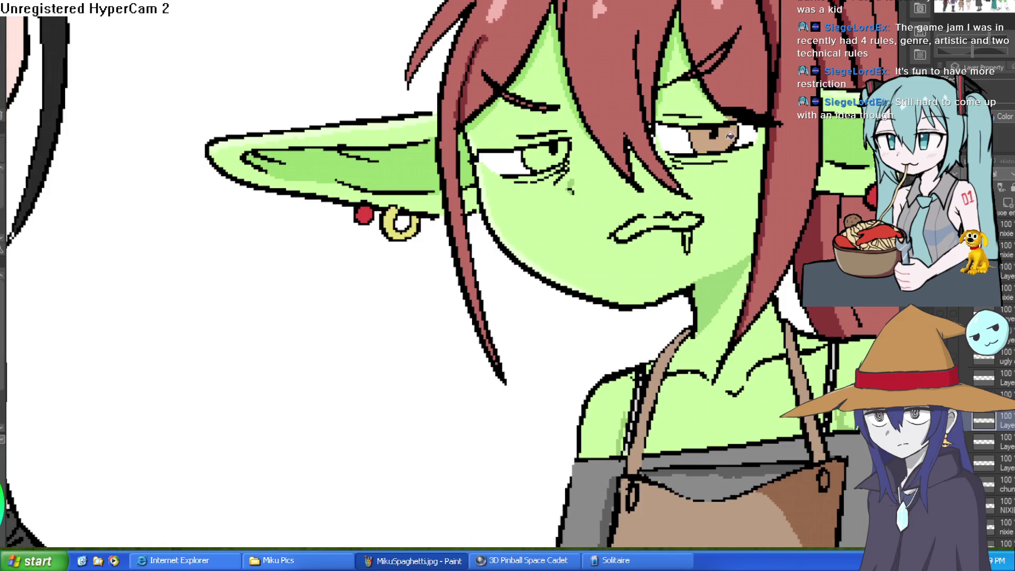
# Step: Fill Nixie's open mouth inside the wavy lip outline with pink
pyautogui.scroll(-3, 568, 140)
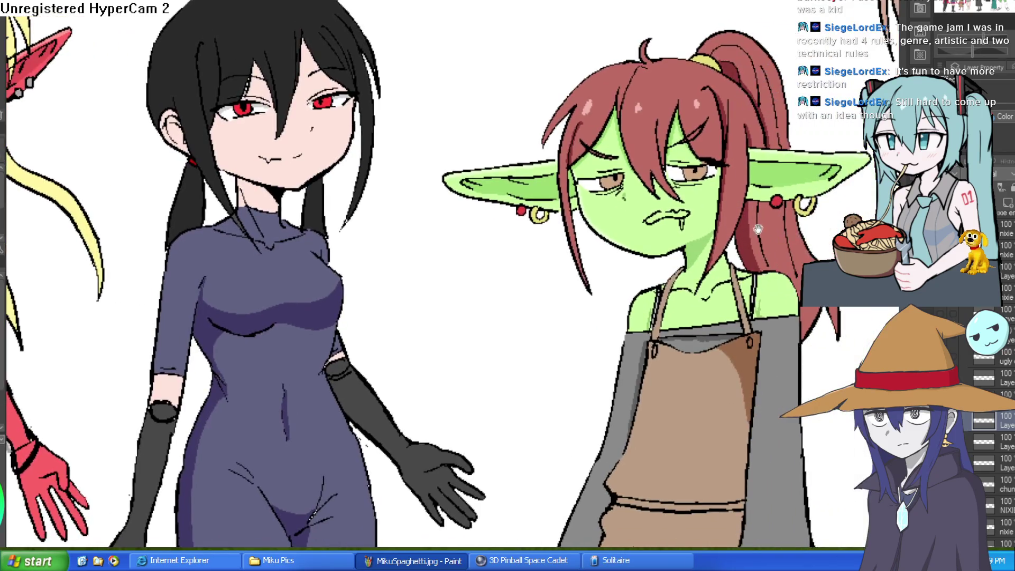
pyautogui.scroll(4, 737, 197)
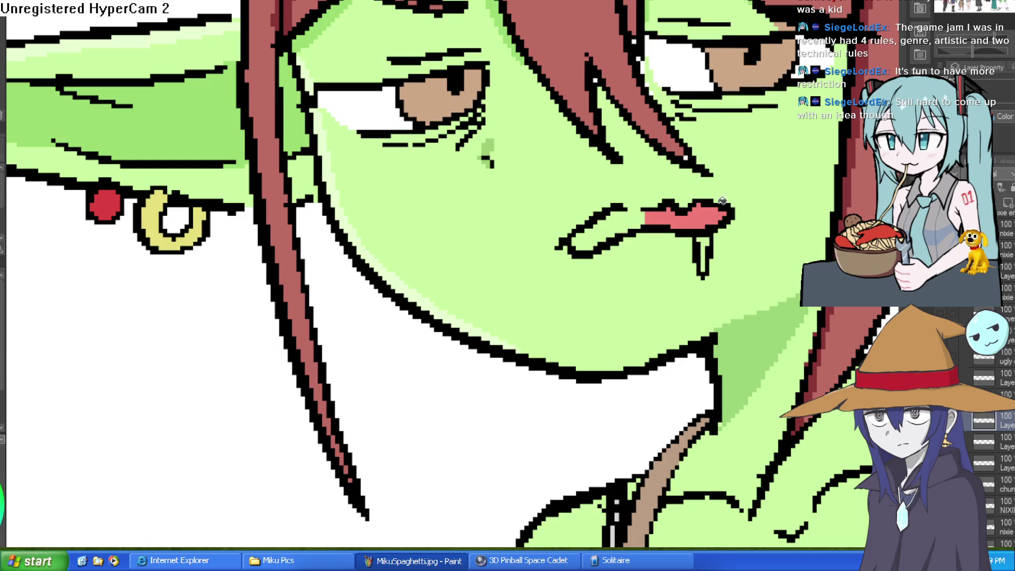
pyautogui.click(633, 220)
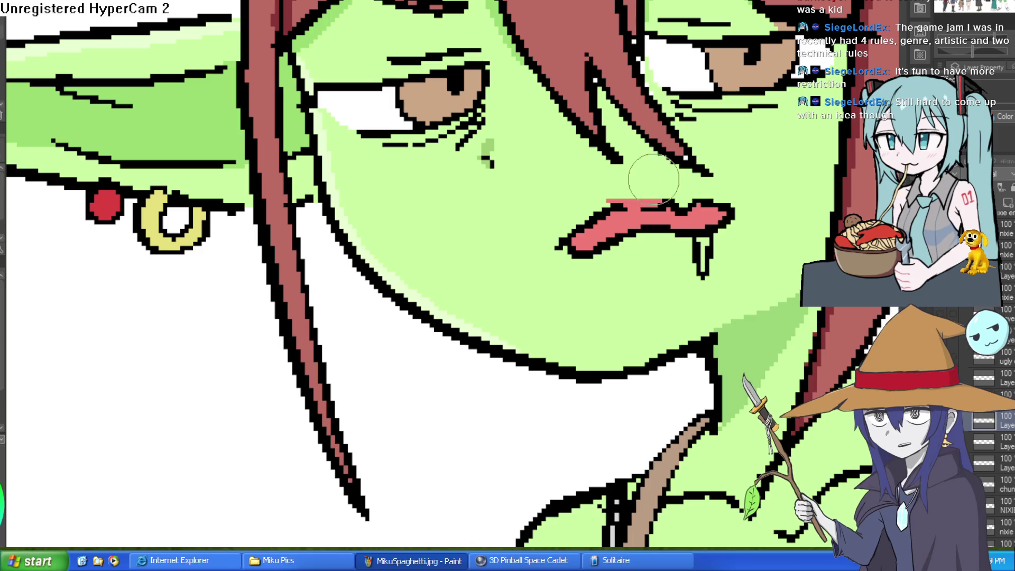
pyautogui.scroll(-2, 666, 172)
pyautogui.moveTo(666, 173); pyautogui.dragTo(505, 303)
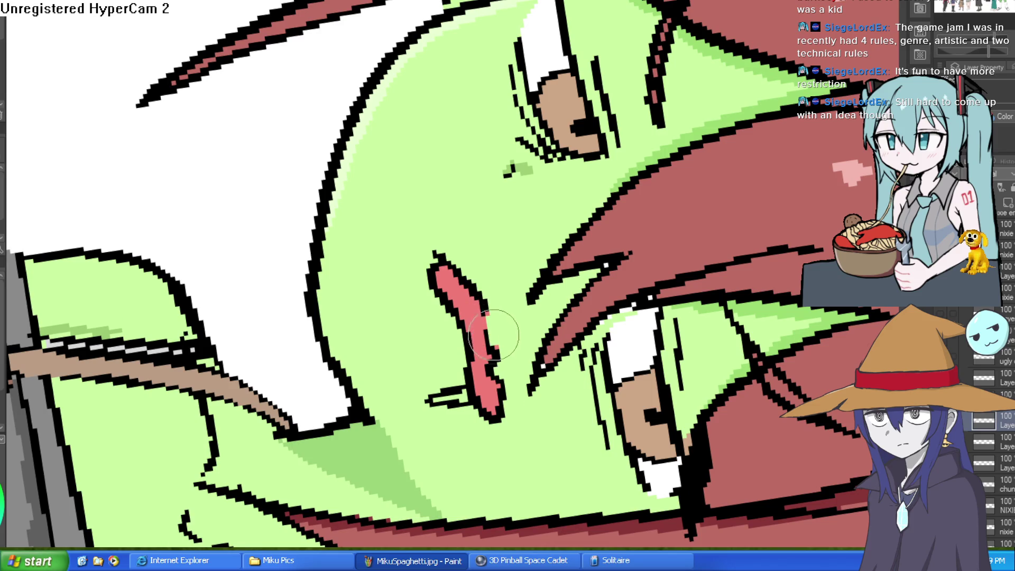
pyautogui.scroll(-5, 581, 269)
pyautogui.moveTo(582, 269); pyautogui.dragTo(507, 121)
pyautogui.scroll(2, 506, 121)
pyautogui.scroll(-1, 506, 120)
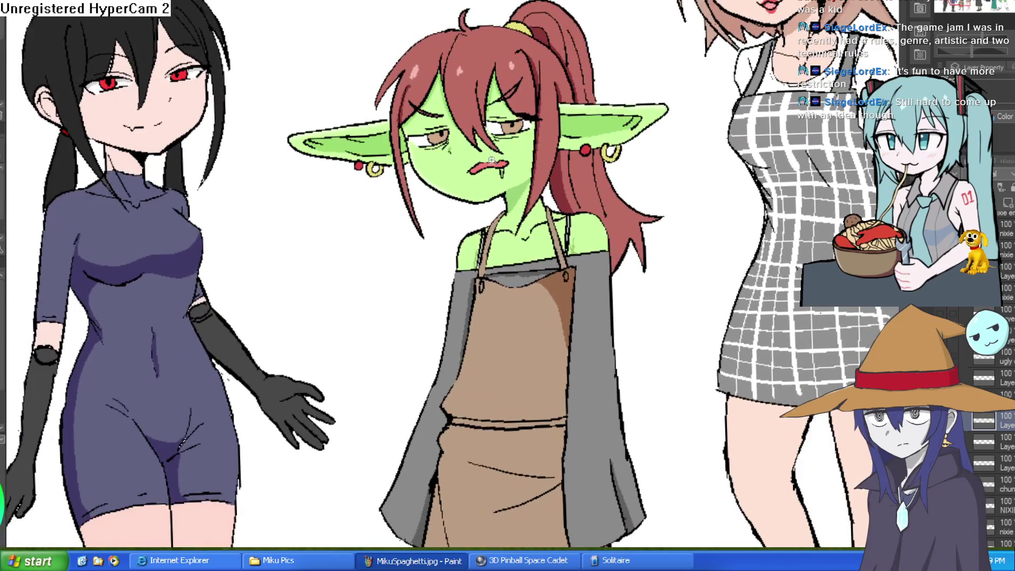
pyautogui.scroll(5, 551, 203)
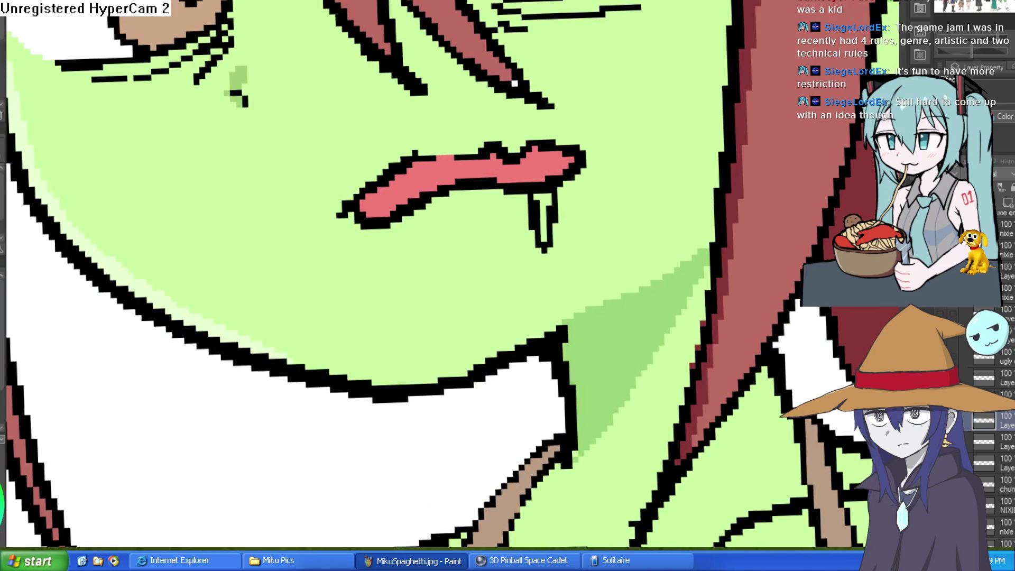
pyautogui.scroll(2, 542, 168)
# Step: Fill the drool drip and the lip outline above it with light cyan
pyautogui.click(534, 212)
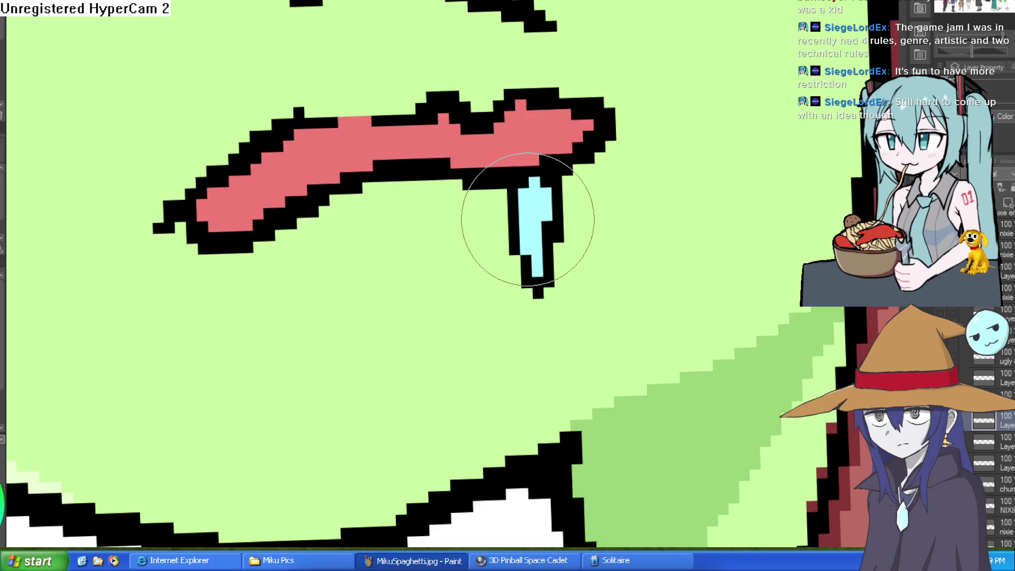
pyautogui.click(528, 165)
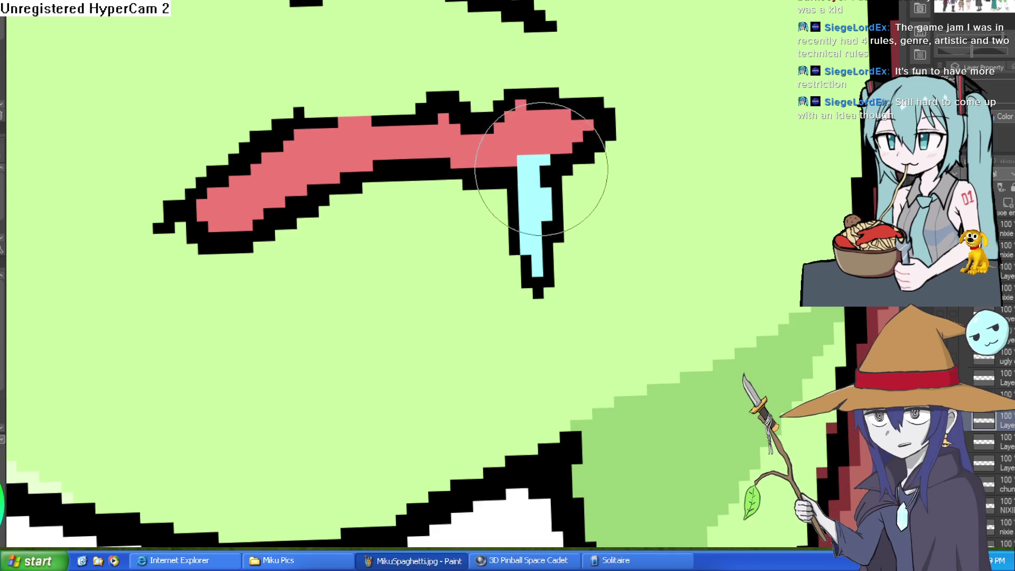
pyautogui.scroll(-3, 645, 202)
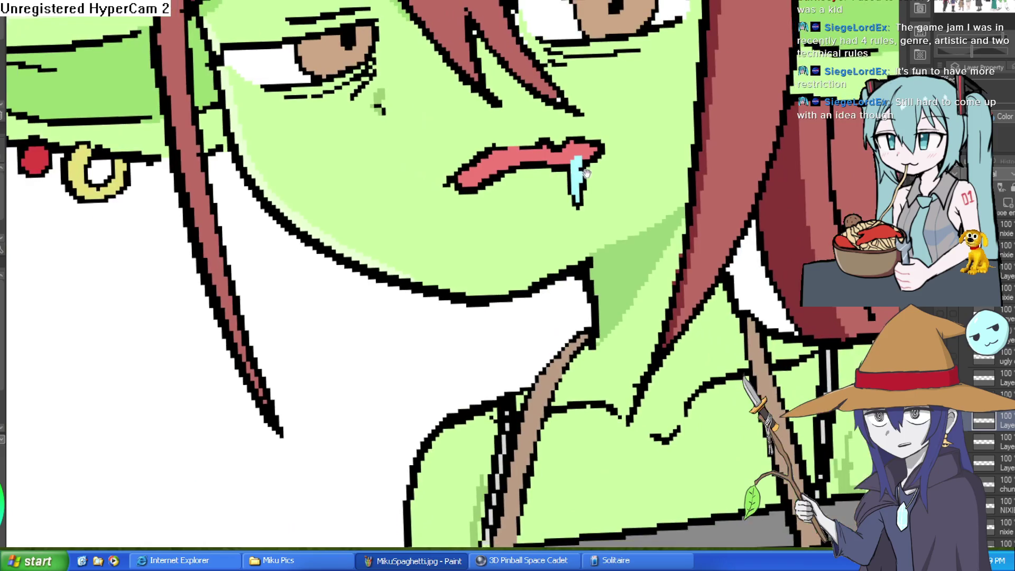
# Step: Eyedrop the skin green and paint over the edge near the eye
pyautogui.press('End')
pyautogui.press('End')
pyautogui.press('End')
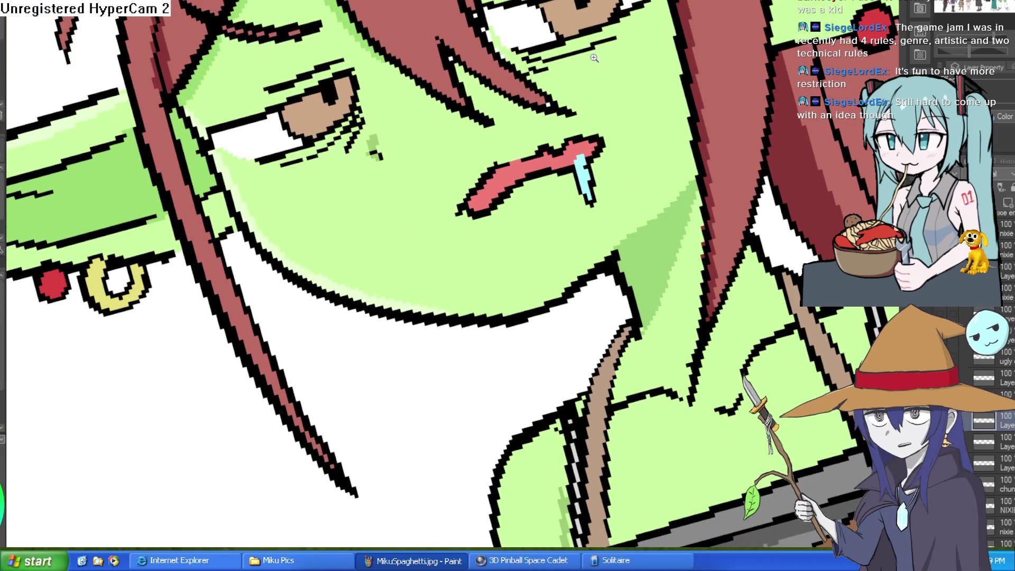
pyautogui.click(594, 58)
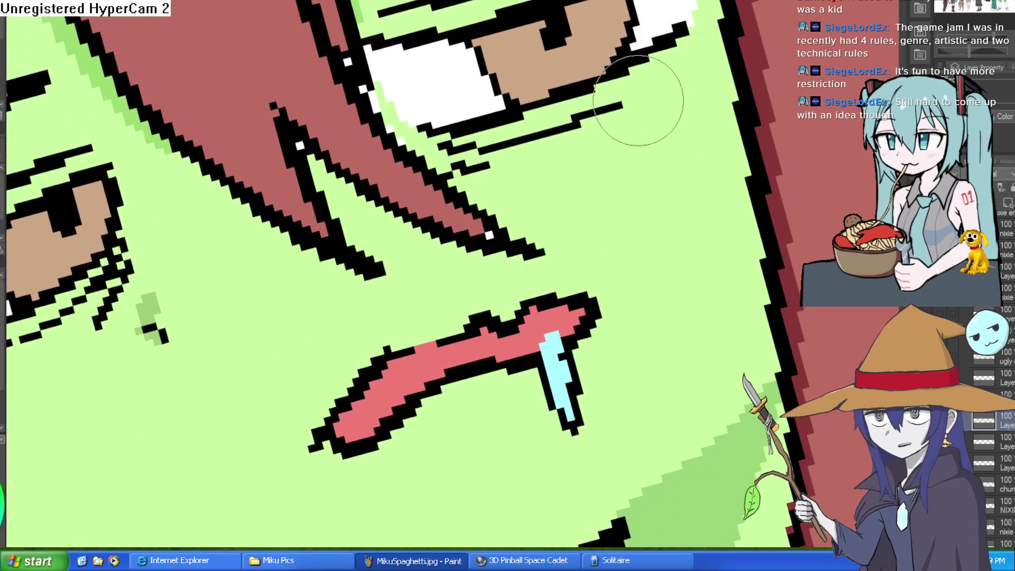
pyautogui.press('End')
pyautogui.press('End')
pyautogui.press('End')
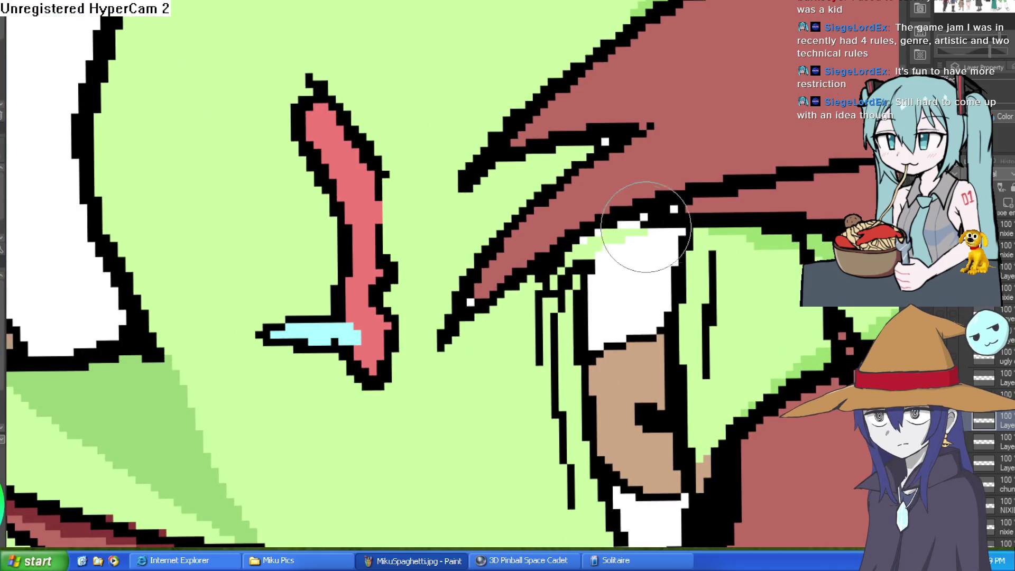
pyautogui.press('Delete')
pyautogui.press('Delete')
pyautogui.press('Delete')
pyautogui.keyDown('alt'); pyautogui.click(580, 165); pyautogui.keyUp('alt')
pyautogui.moveTo(579, 165); pyautogui.dragTo(560, 184)
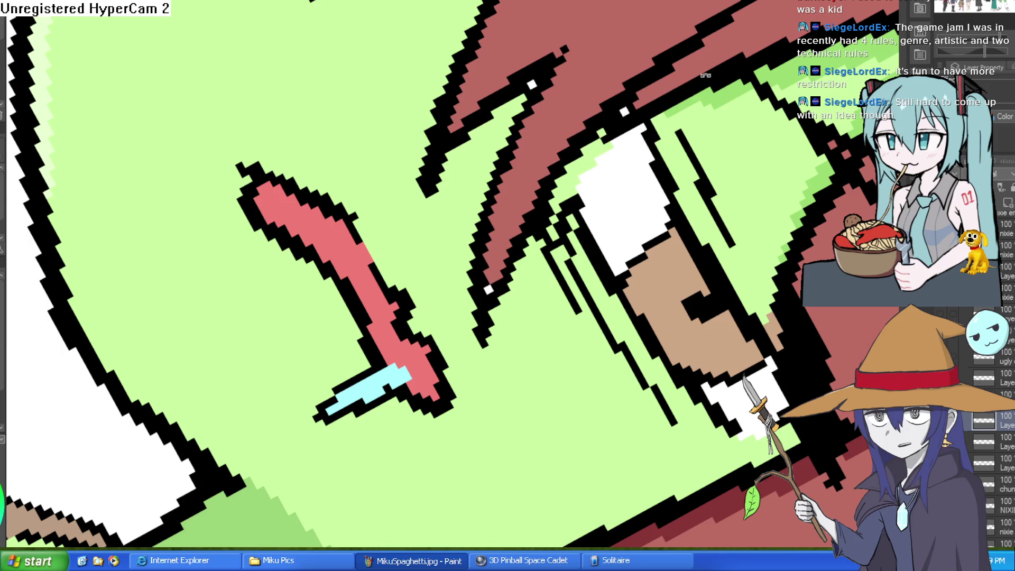
pyautogui.press('Insert')
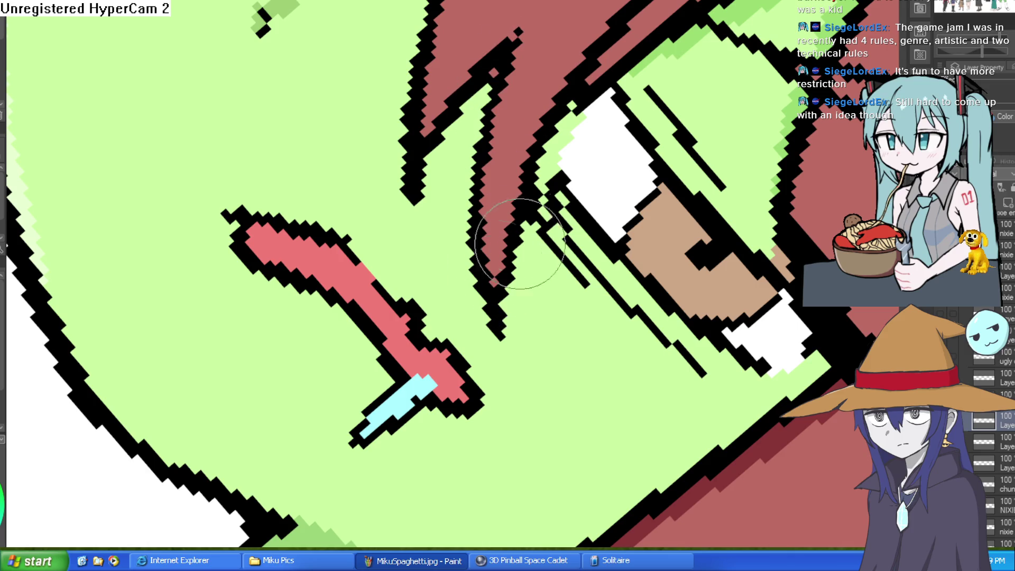
pyautogui.scroll(-5, 507, 255)
pyautogui.scroll(2, 650, 163)
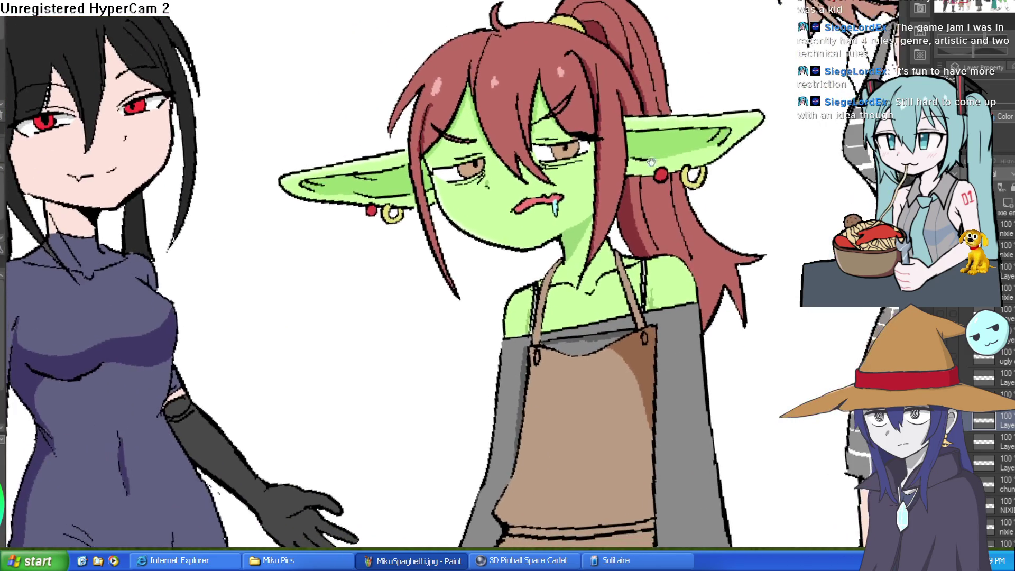
pyautogui.scroll(-4, 650, 163)
pyautogui.scroll(6, 647, 212)
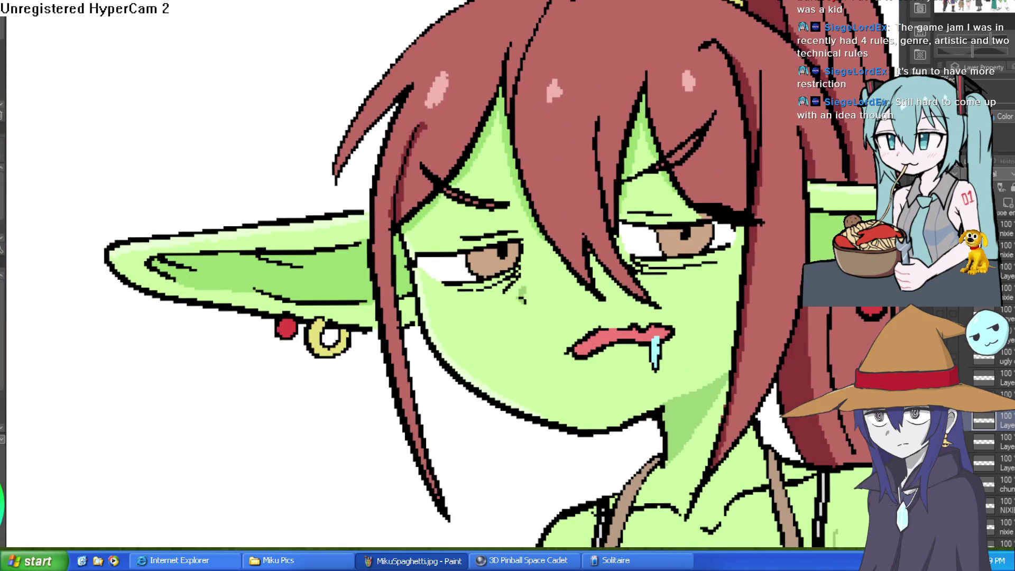
# Step: Undo the thin eyebrow stroke and redraw it as a thicker tapered stroke
pyautogui.press('^')
pyautogui.press('^')
pyautogui.press('^')
pyautogui.scroll(3, 447, 231)
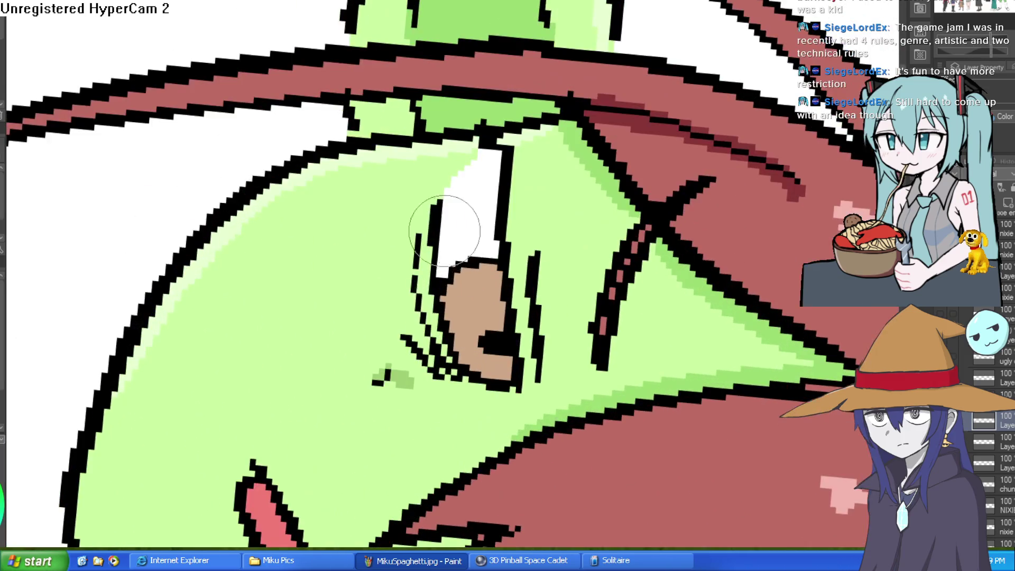
pyautogui.press('-')
pyautogui.press('-')
pyautogui.press('-')
pyautogui.press('^')
pyautogui.press('^')
pyautogui.press('^')
pyautogui.scroll(-5, 654, 270)
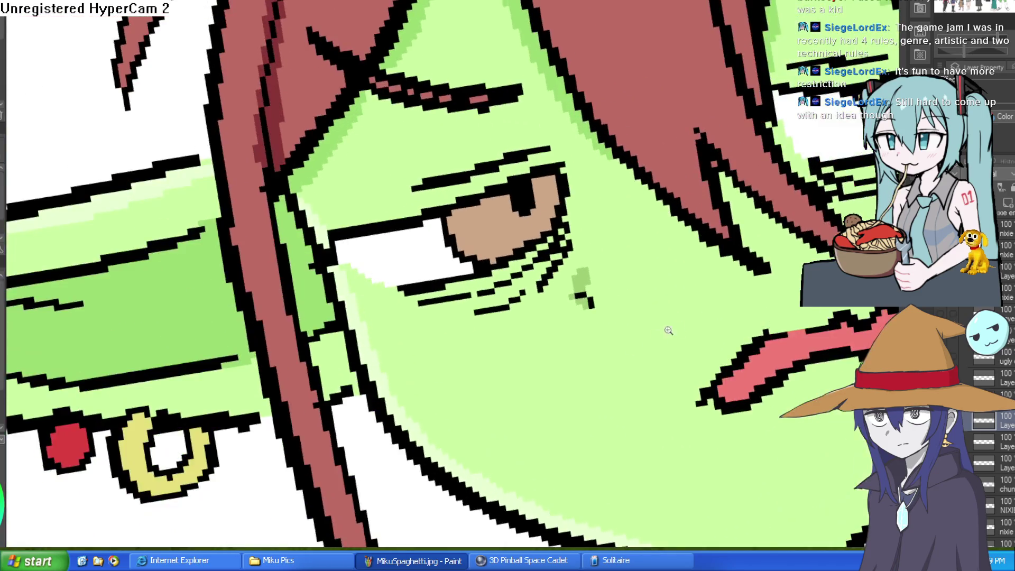
pyautogui.scroll(2, 600, 216)
pyautogui.scroll(3, 600, 216)
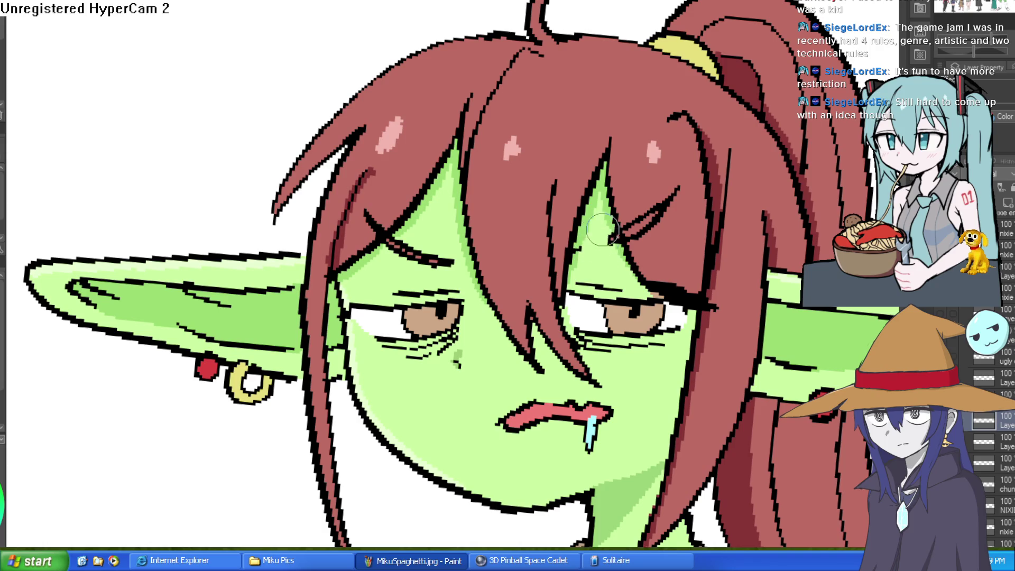
pyautogui.hotkey('ctrl', 'z')
pyautogui.moveTo(676, 187); pyautogui.dragTo(633, 231)
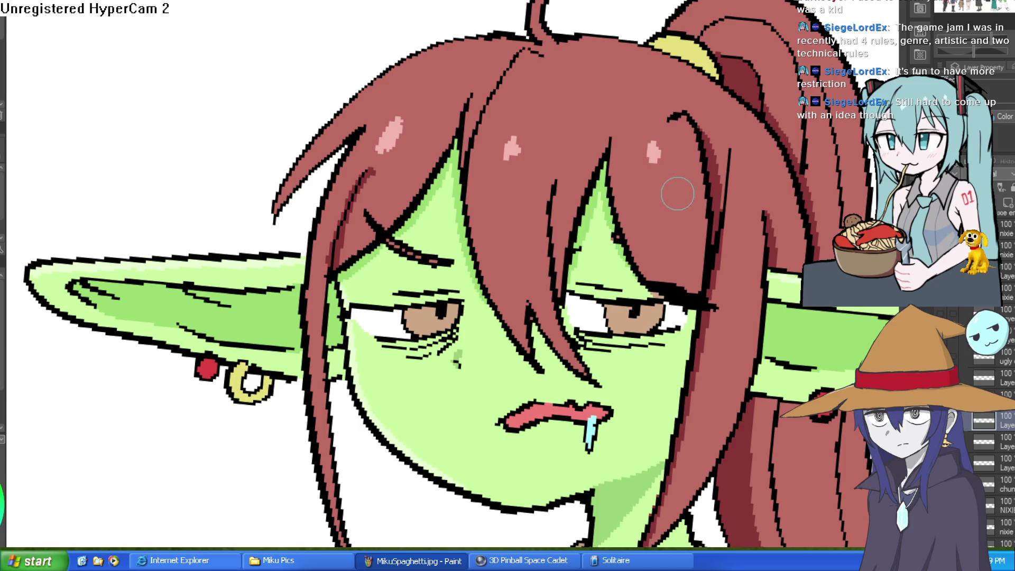
pyautogui.press('-')
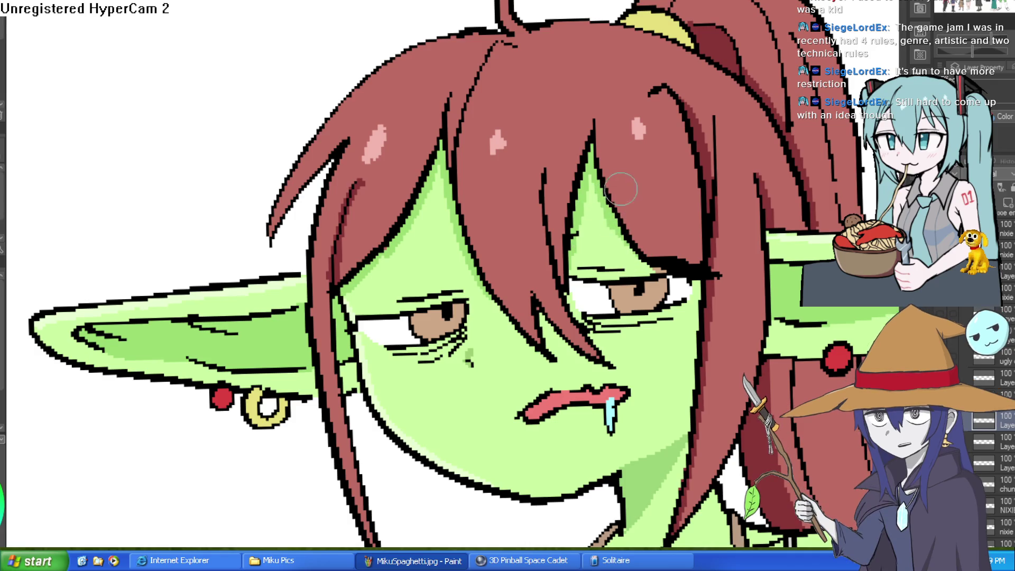
pyautogui.scroll(3, 632, 168)
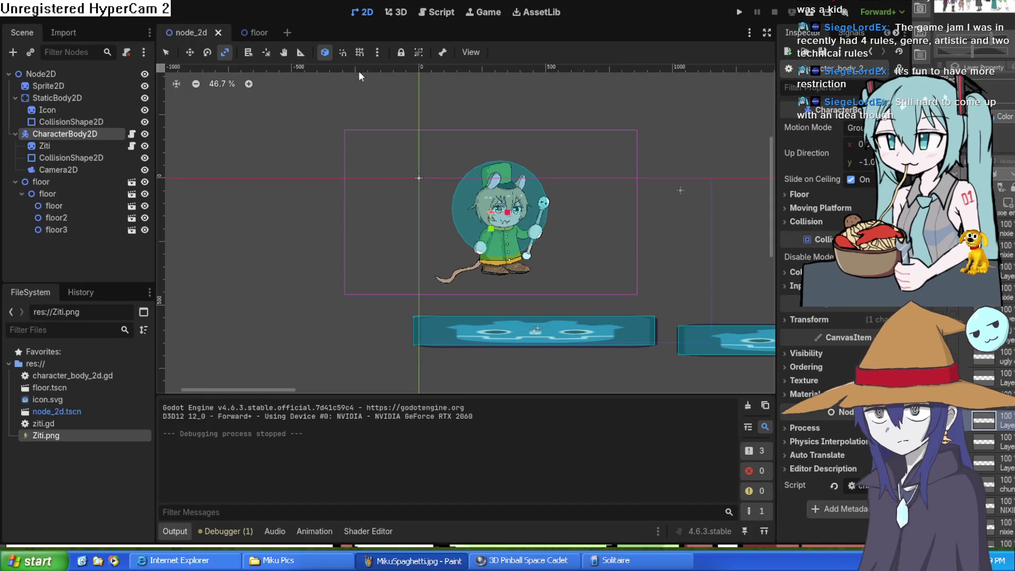
# Step: Run the platformer and turn Ziti to face right
pyautogui.click(738, 15)
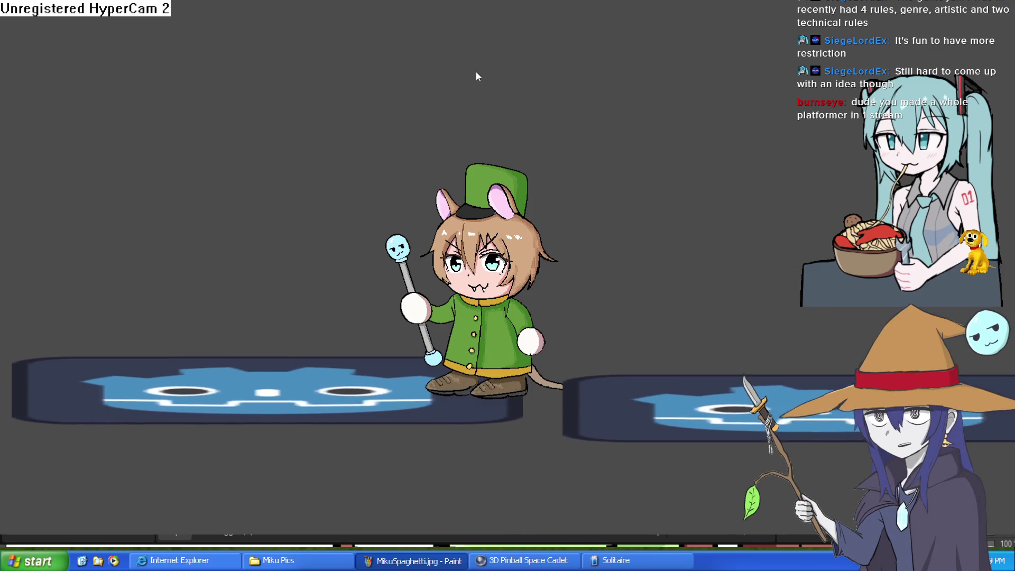
pyautogui.press('Right')
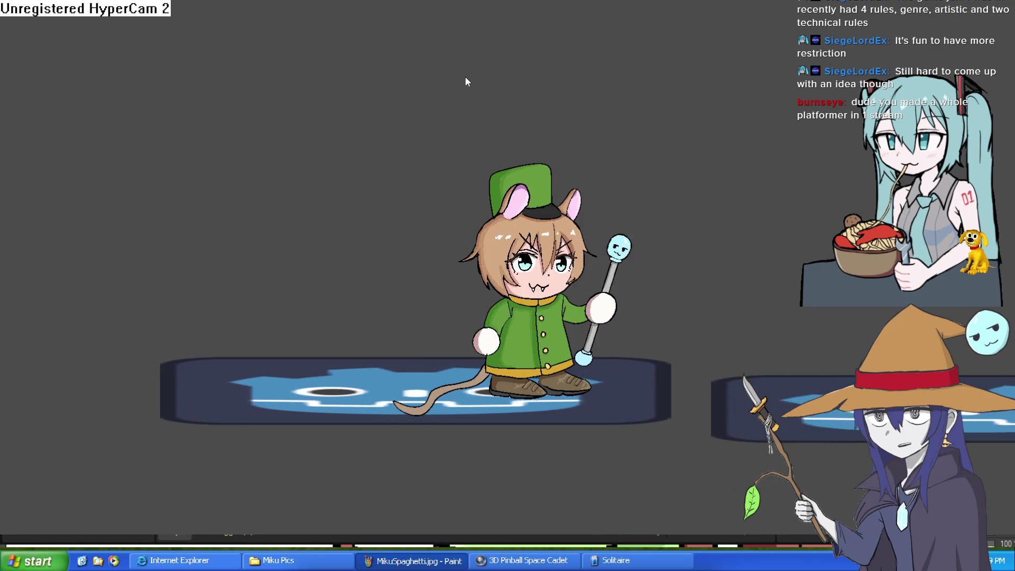
# Step: Run Ziti right across the platforms and jump off the edge
pyautogui.press('Right')
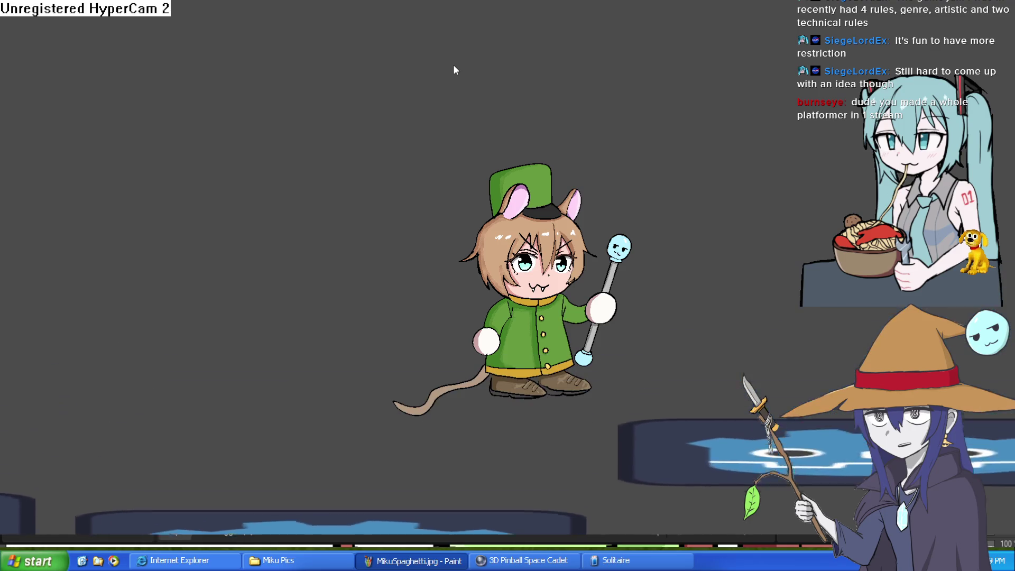
pyautogui.press('Right')
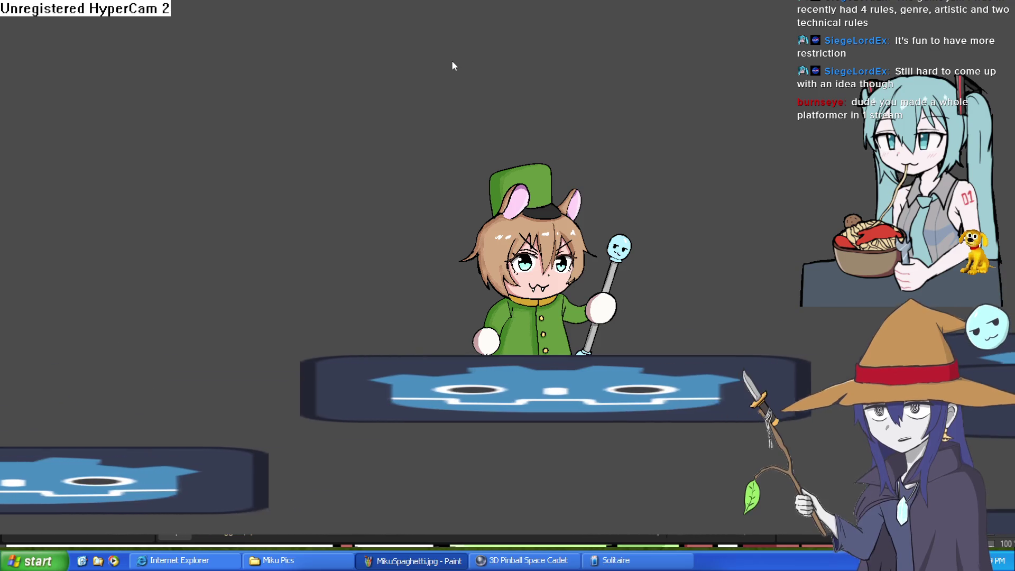
pyautogui.press('Right')
pyautogui.press('Right')
pyautogui.press('Right')
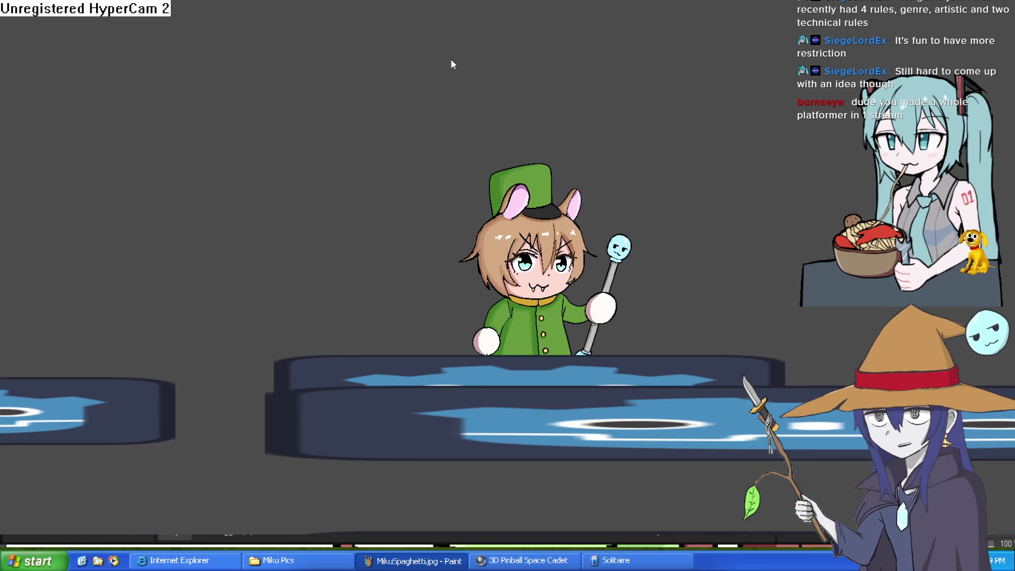
pyautogui.press('Right')
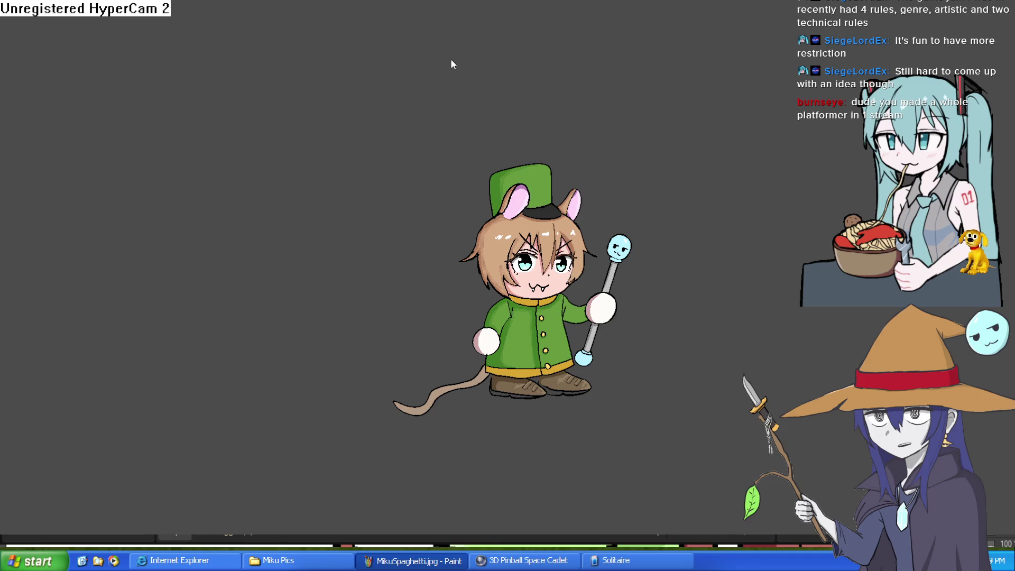
pyautogui.press('Right')
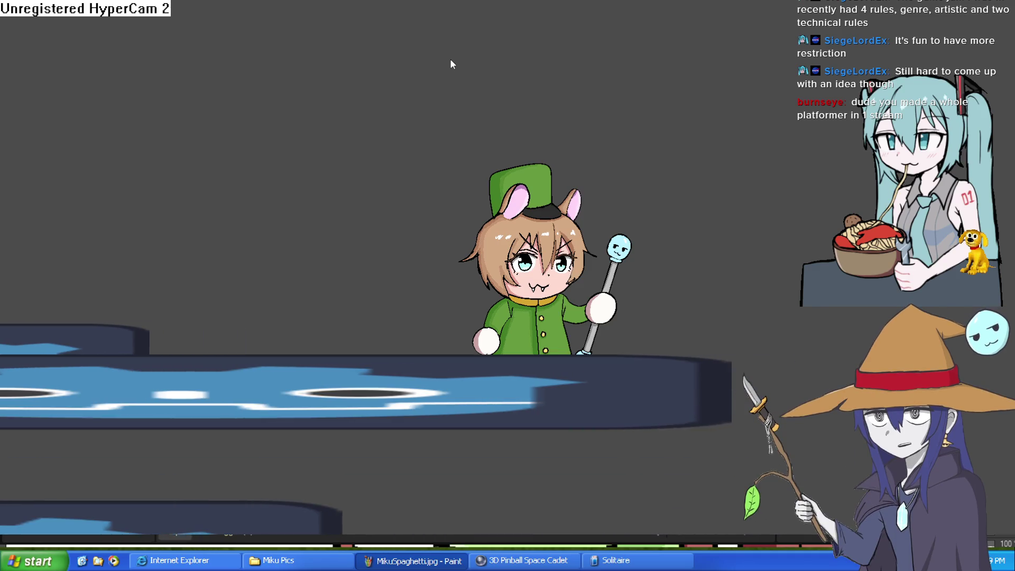
# Step: Turn Ziti left, jump between platforms, steer the fall, then stop the game
pyautogui.press('Left')
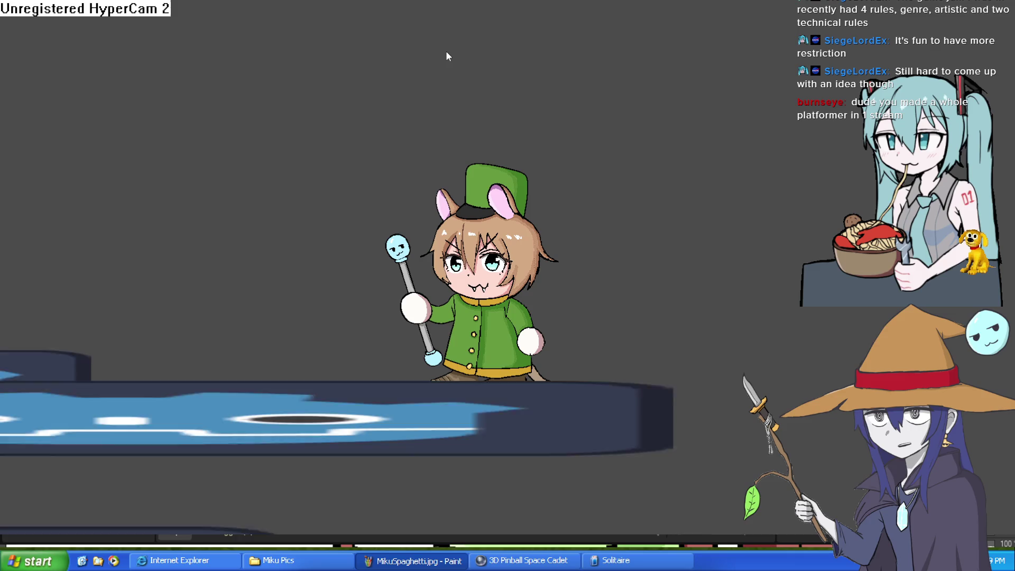
pyautogui.press('Up')
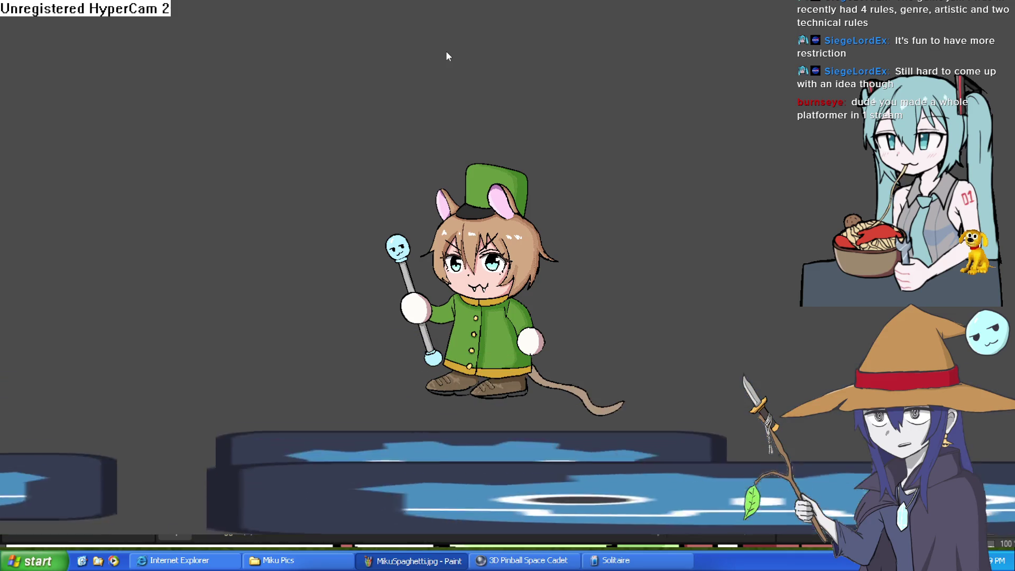
pyautogui.press('Up')
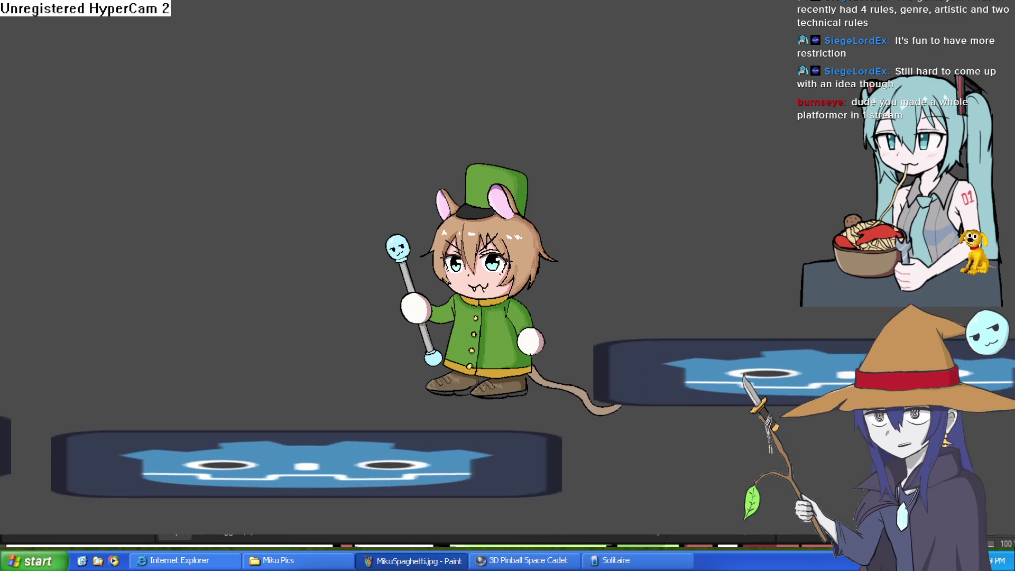
pyautogui.press('Right')
pyautogui.press('Left')
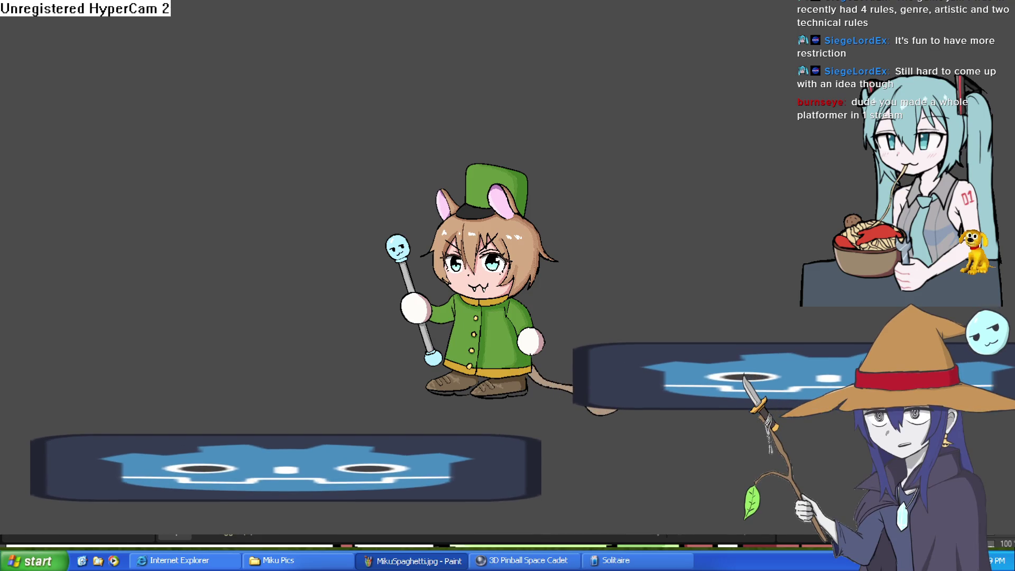
pyautogui.press('Left')
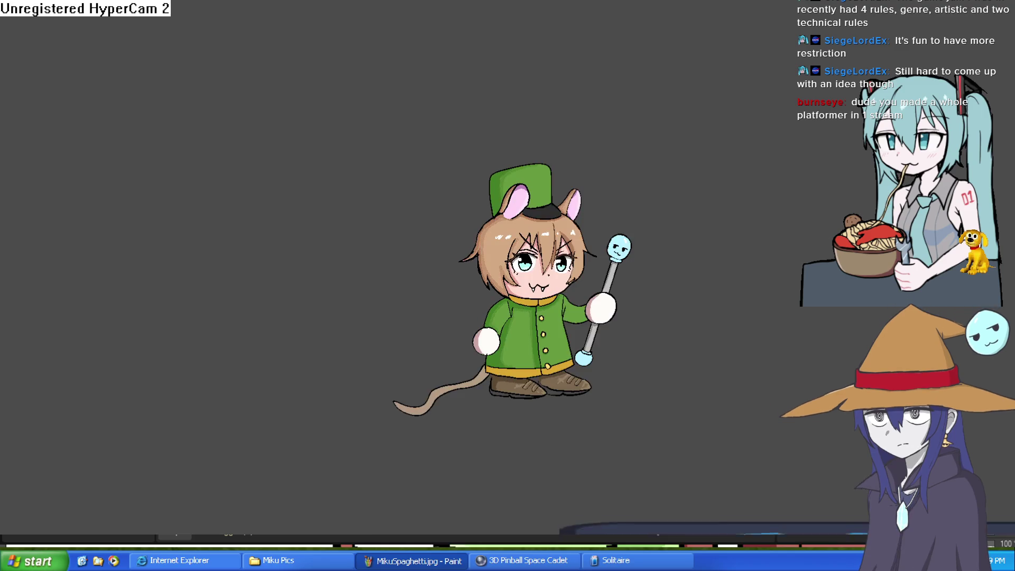
pyautogui.press('Right')
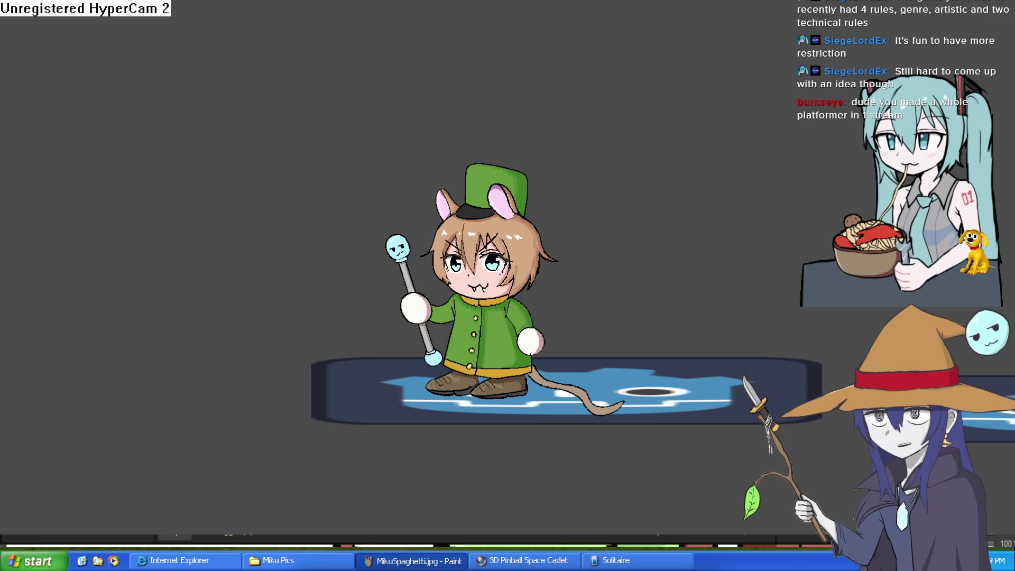
pyautogui.click(998, 1)
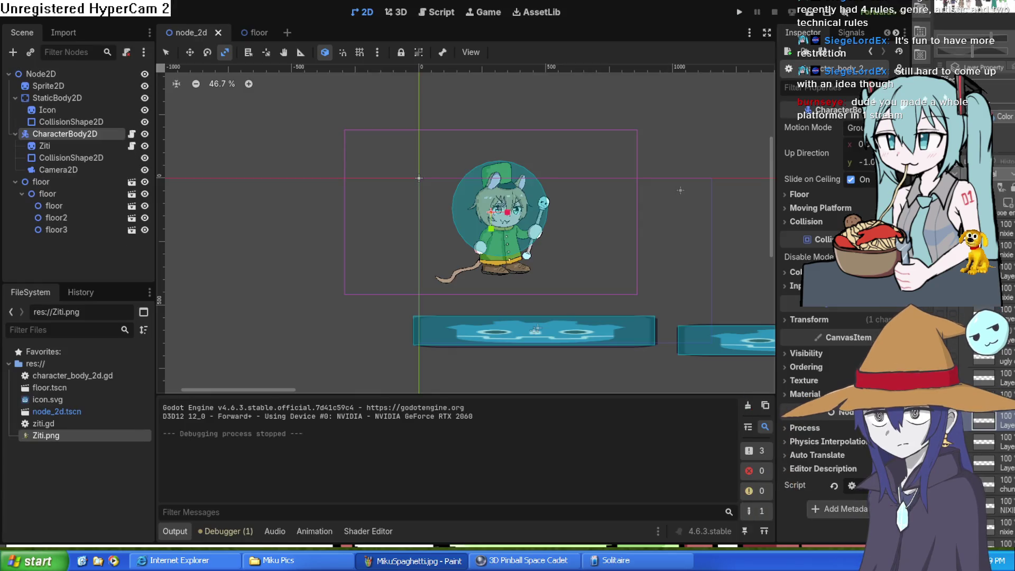
# Step: Enlarge floor3 to scale (1.78, 1.95) at position (1146, 13)
pyautogui.moveTo(652, 163); pyautogui.dragTo(455, 159)
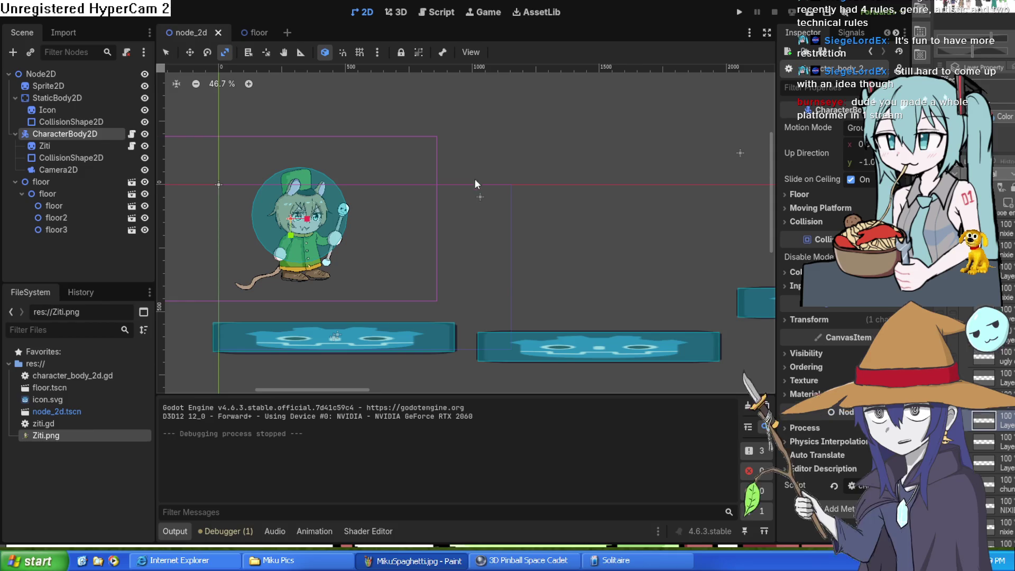
pyautogui.scroll(-2, 478, 184)
pyautogui.scroll(2, 485, 200)
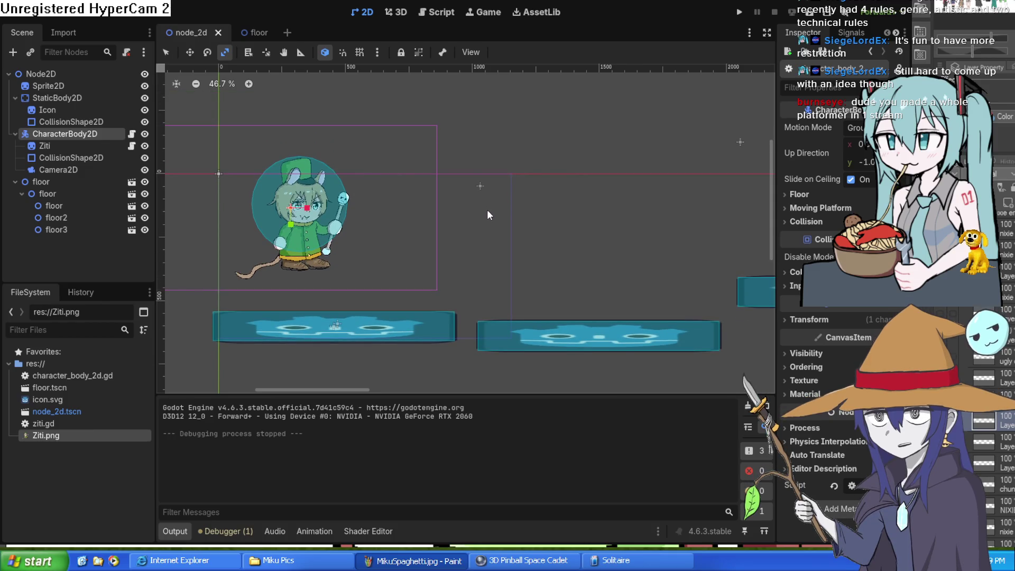
pyautogui.scroll(-4, 488, 210)
pyautogui.hscroll(5, 458, 226)
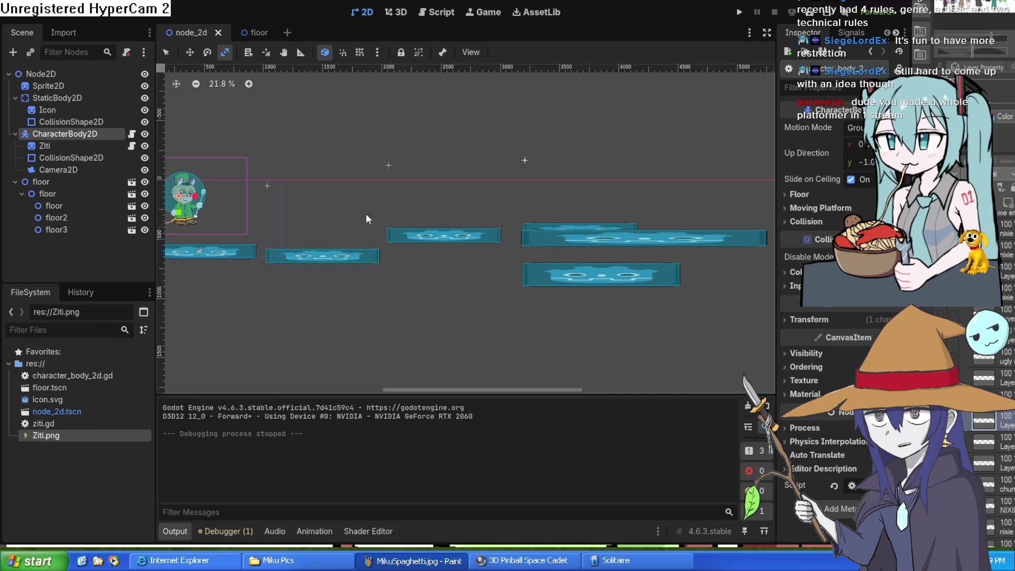
pyautogui.moveTo(582, 242)
pyautogui.mouseDown()
pyautogui.moveTo(591, 250)
pyautogui.moveTo(596, 240)
pyautogui.moveTo(581, 240)
pyautogui.moveTo(589, 250)
pyautogui.moveTo(560, 238)
pyautogui.moveTo(565, 245)
pyautogui.moveTo(480, 258)
pyautogui.moveTo(497, 312)
pyautogui.moveTo(545, 287)
pyautogui.moveTo(562, 292)
pyautogui.moveTo(554, 243)
pyautogui.moveTo(574, 253)
pyautogui.moveTo(530, 257)
pyautogui.mouseUp()
pyautogui.click(74, 218)
pyautogui.click(75, 230)
pyautogui.click(189, 52)
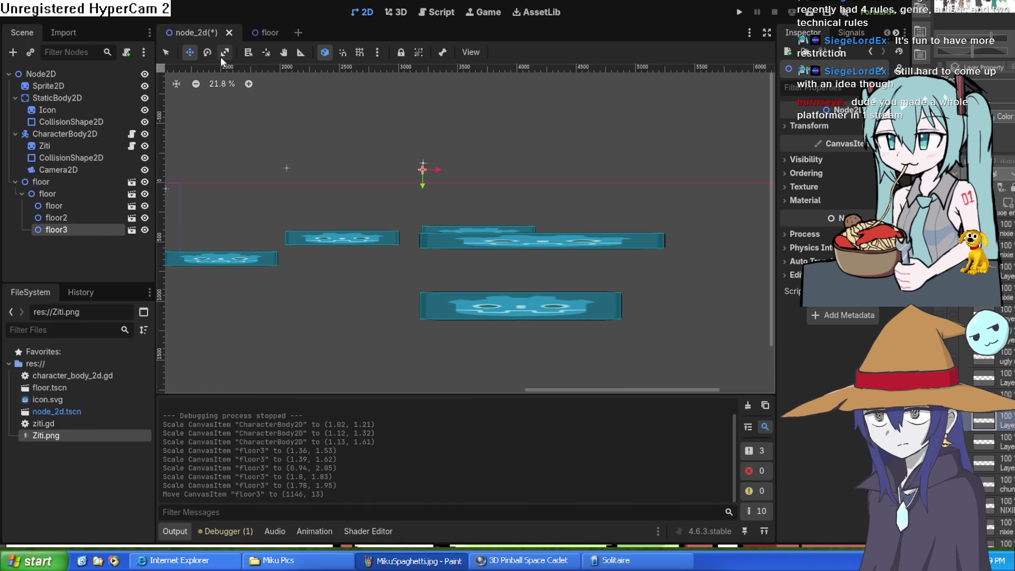
# Step: Move floor2 further right to position (2824, -56)
pyautogui.click(72, 216)
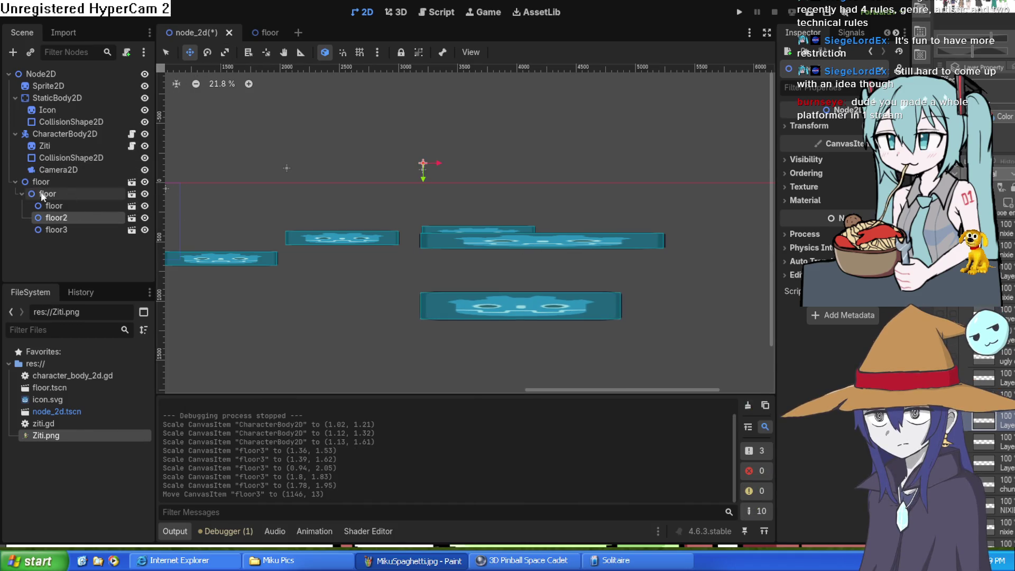
pyautogui.moveTo(522, 241); pyautogui.dragTo(721, 238)
pyautogui.moveTo(718, 297)
pyautogui.mouseDown()
pyautogui.moveTo(564, 306)
pyautogui.moveTo(505, 284)
pyautogui.mouseUp()
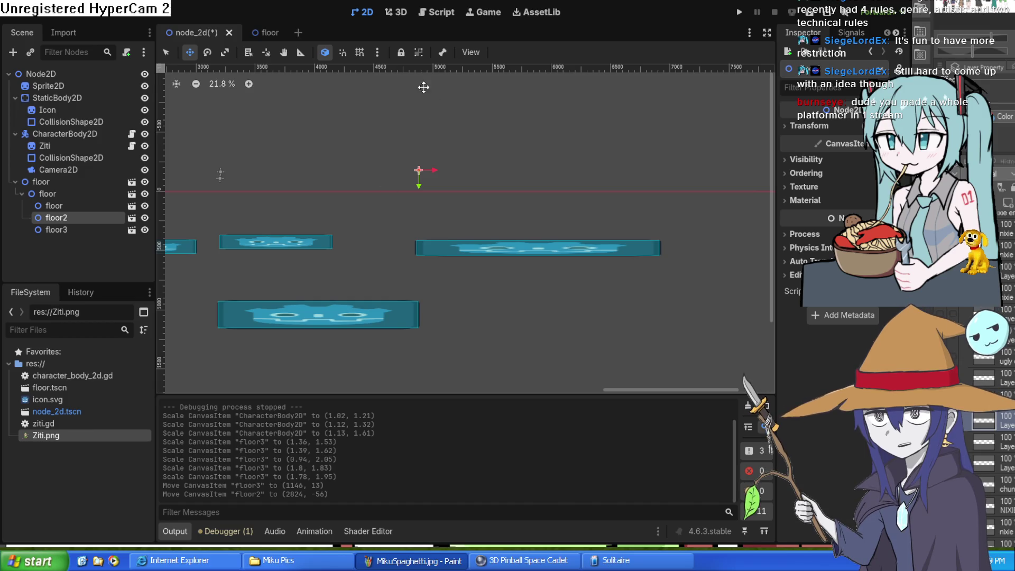
pyautogui.click(398, 14)
pyautogui.click(349, 14)
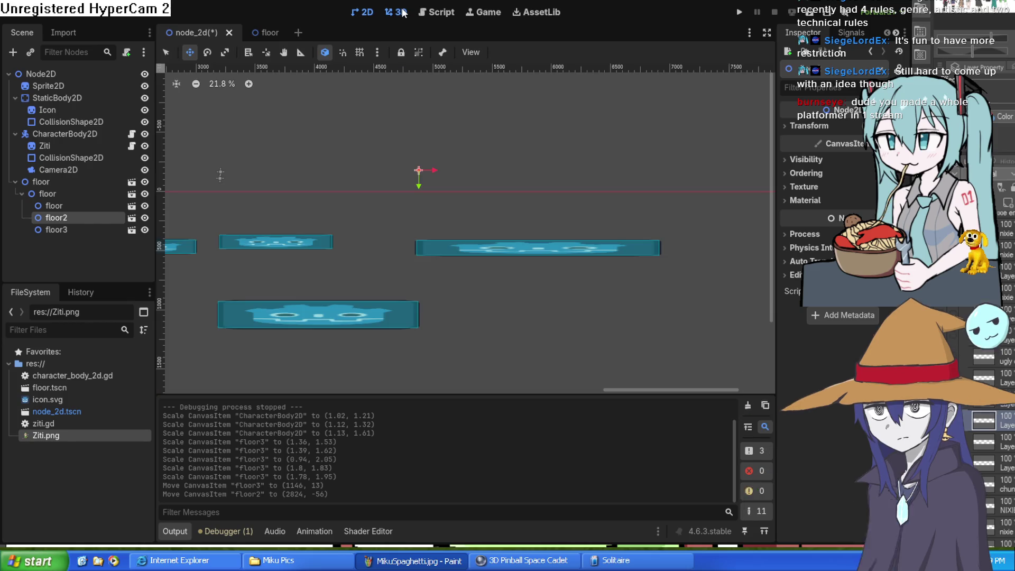
pyautogui.click(398, 14)
pyautogui.moveTo(429, 198); pyautogui.dragTo(534, 223)
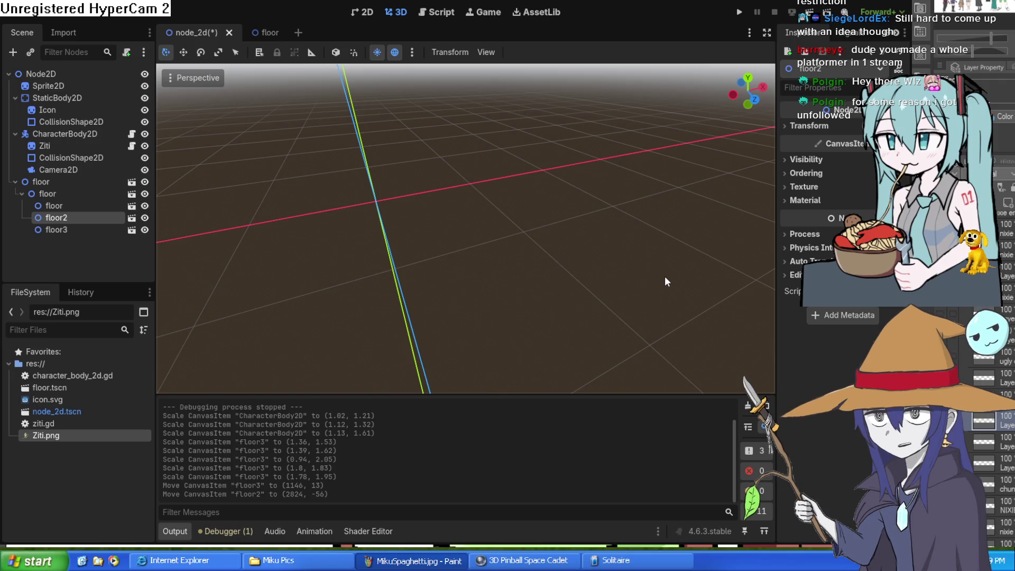
pyautogui.moveTo(601, 222)
pyautogui.mouseDown()
pyautogui.moveTo(539, 206)
pyautogui.moveTo(475, 259)
pyautogui.moveTo(433, 238)
pyautogui.moveTo(413, 201)
pyautogui.moveTo(597, 220)
pyautogui.moveTo(502, 201)
pyautogui.mouseUp()
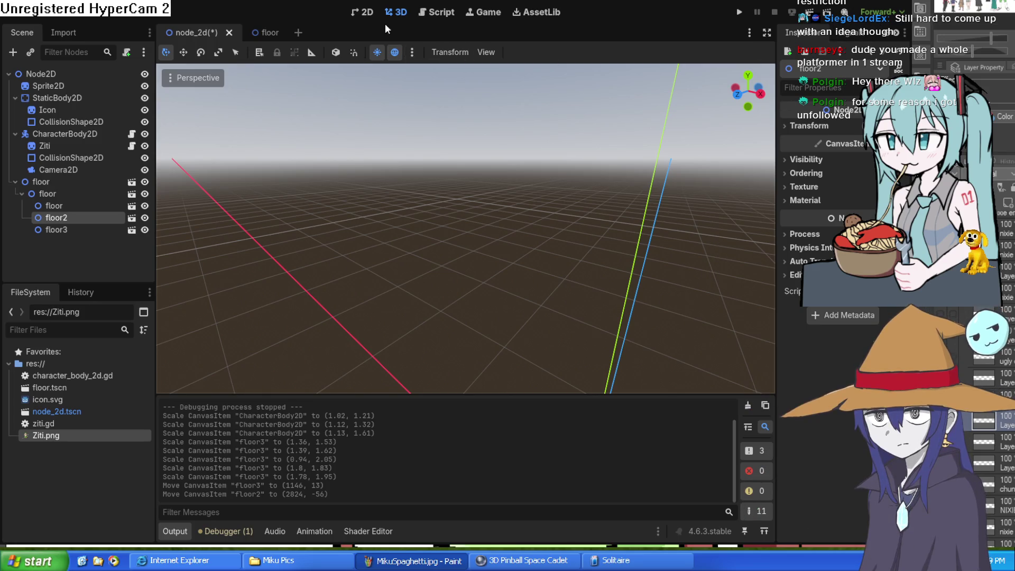
pyautogui.click(364, 11)
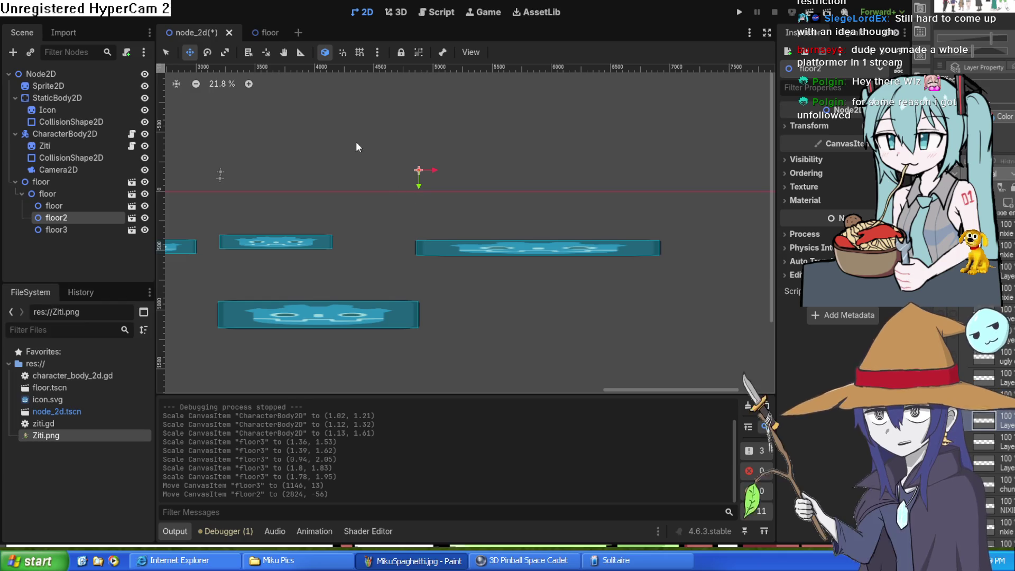
# Step: Save and run the rearranged level, then close the game window
pyautogui.click(738, 11)
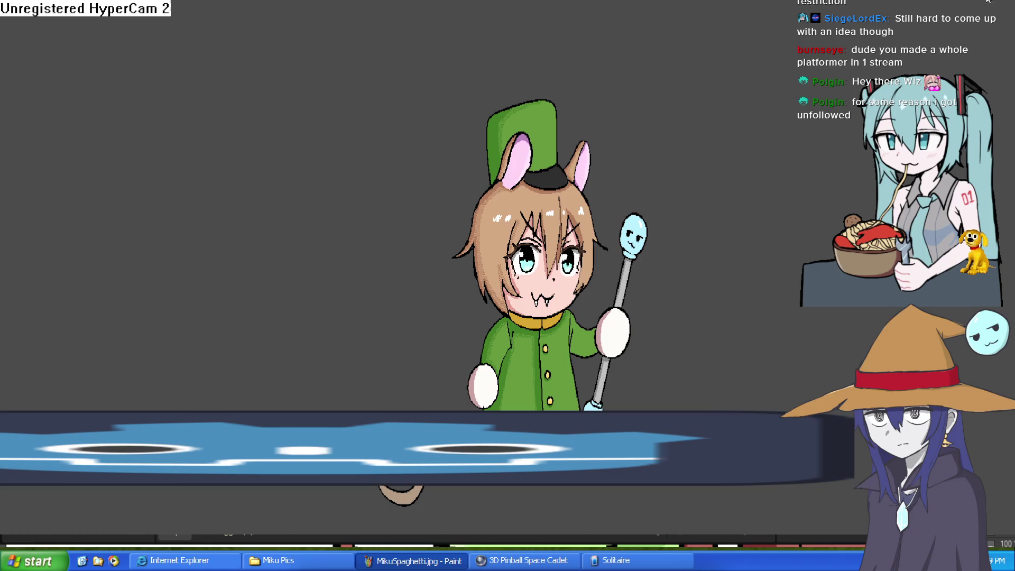
pyautogui.hotkey('alt', 'F4')
pyautogui.moveTo(566, 279)
pyautogui.mouseDown()
pyautogui.moveTo(593, 293)
pyautogui.moveTo(861, 303)
pyautogui.mouseUp()
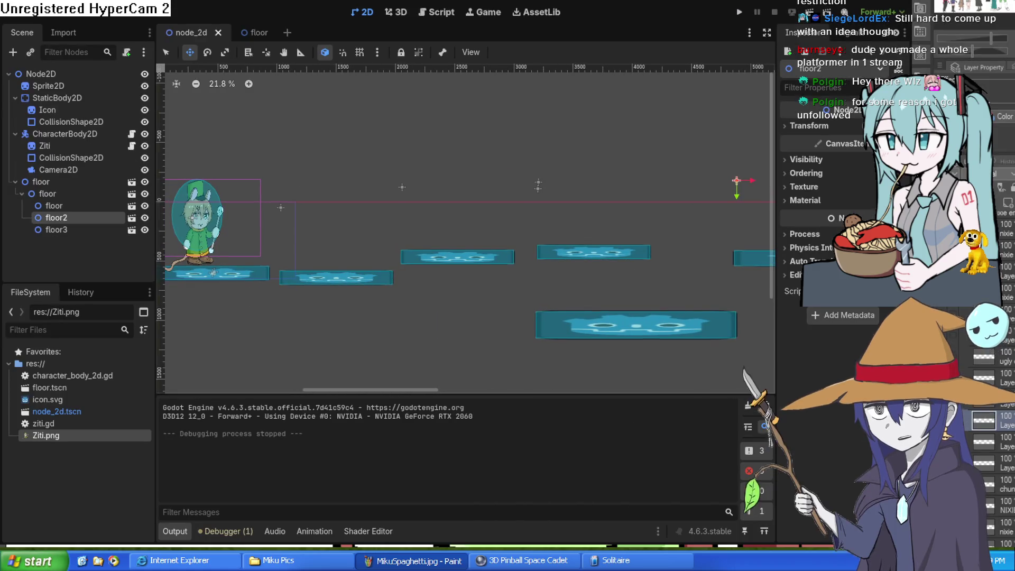
pyautogui.moveTo(286, 151); pyautogui.dragTo(351, 172)
pyautogui.scroll(2, 352, 172)
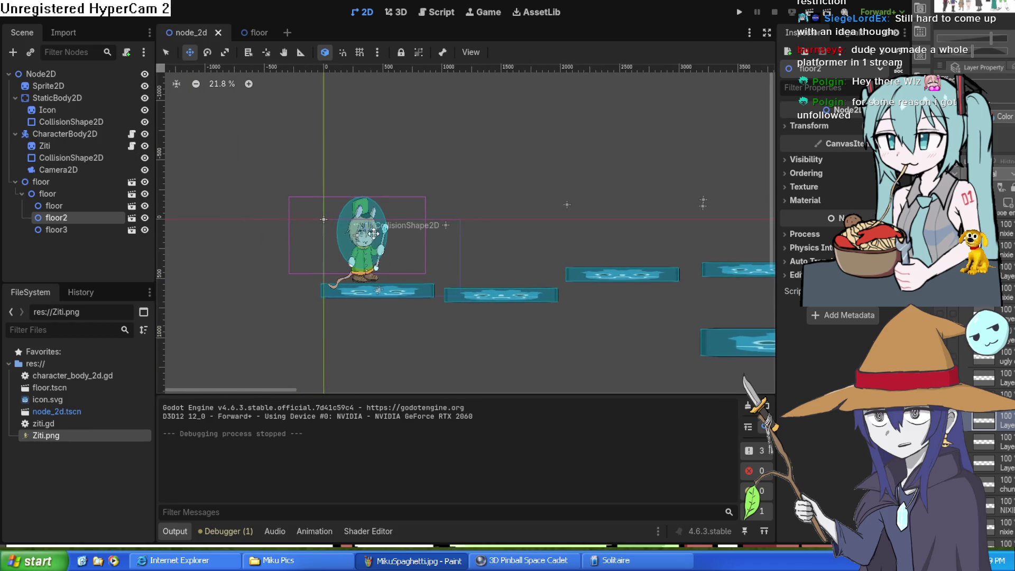
pyautogui.scroll(5, 355, 272)
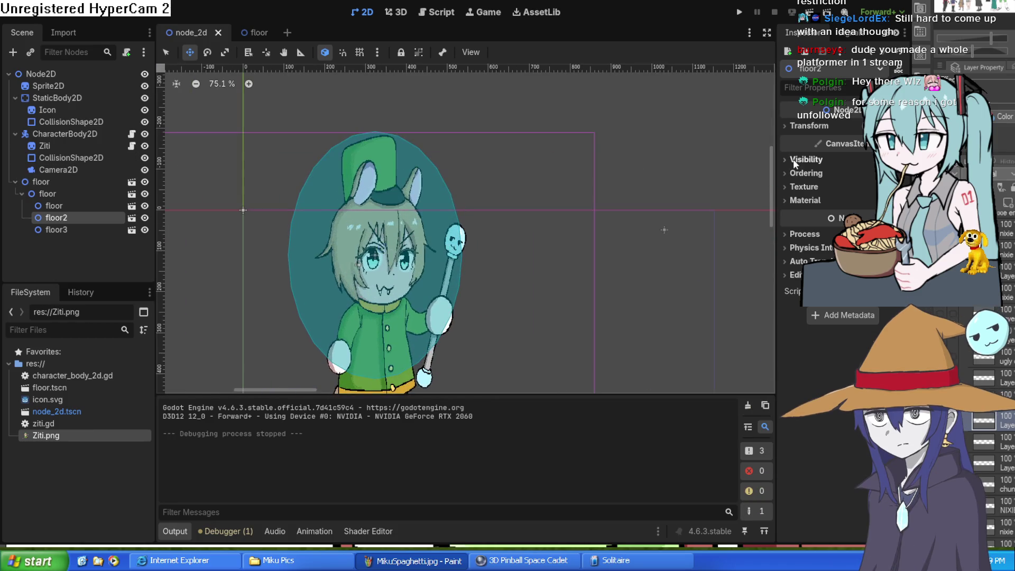
pyautogui.click(799, 125)
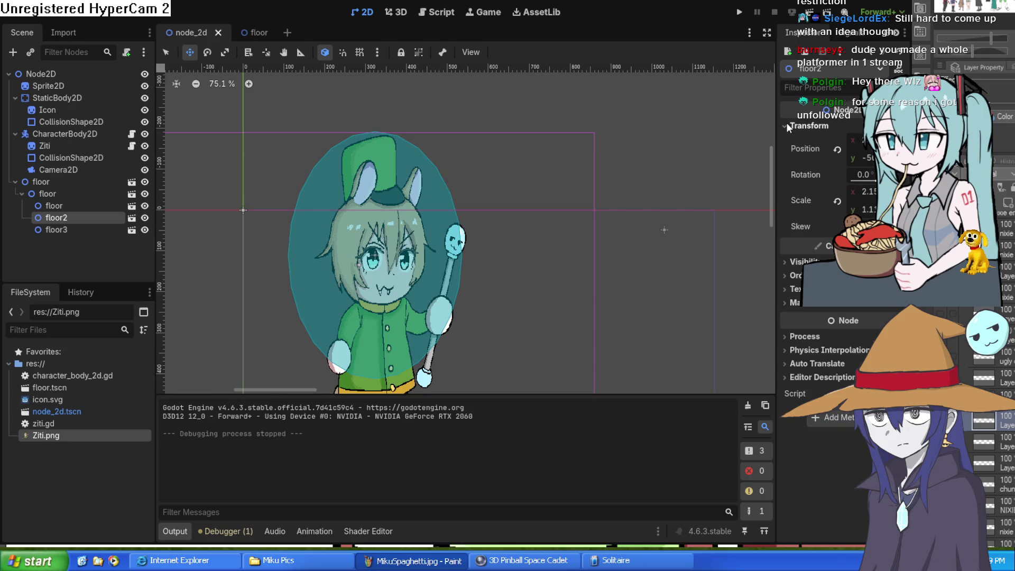
pyautogui.click(836, 149)
pyautogui.click(837, 201)
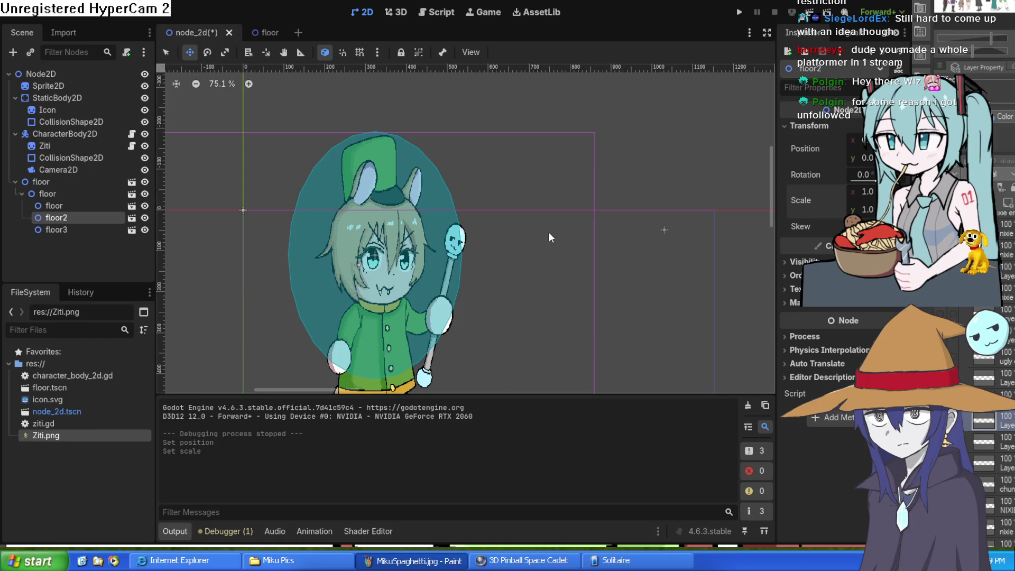
pyautogui.hotkey('ctrl', 'z')
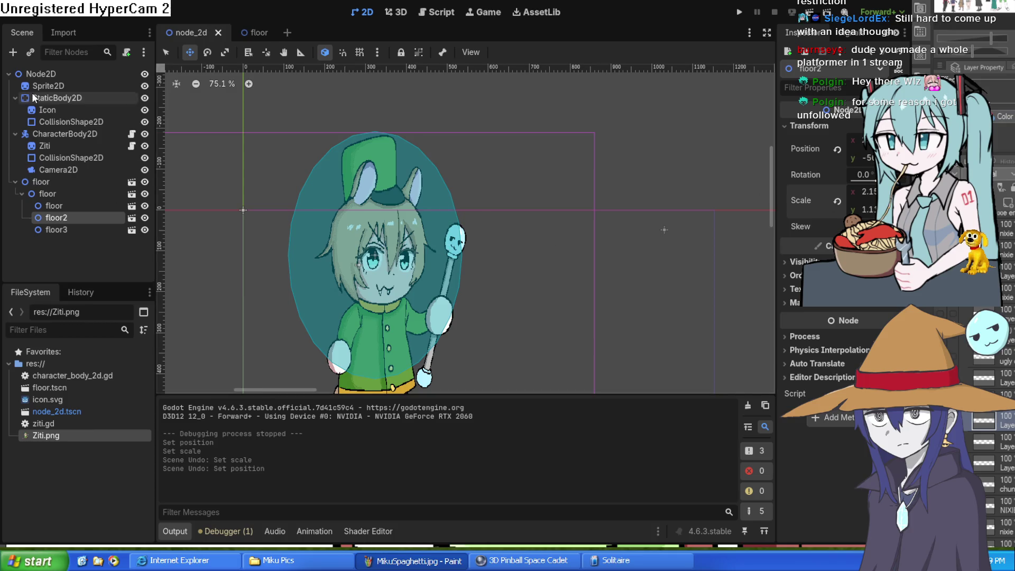
pyautogui.click(56, 146)
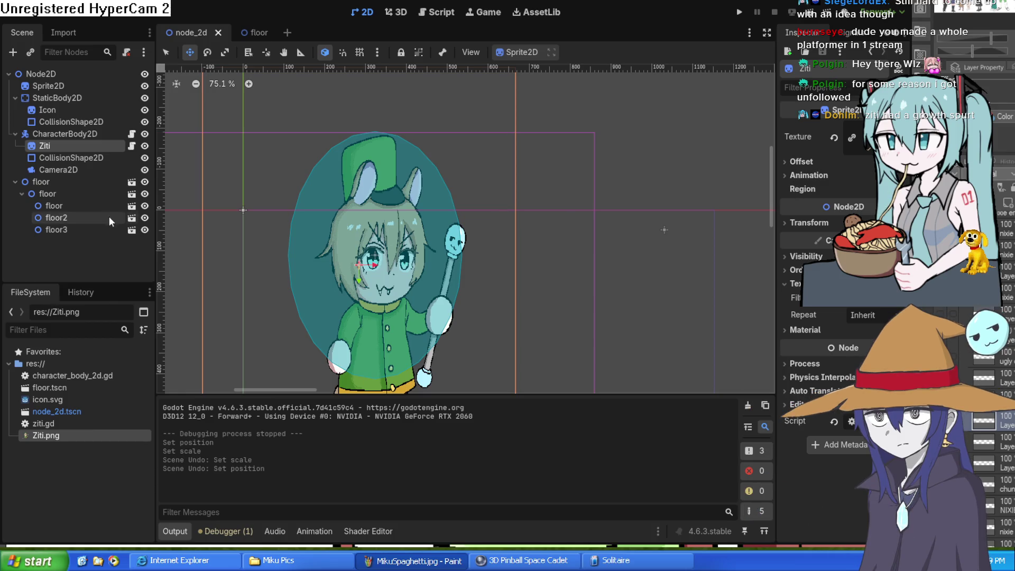
pyautogui.click(94, 134)
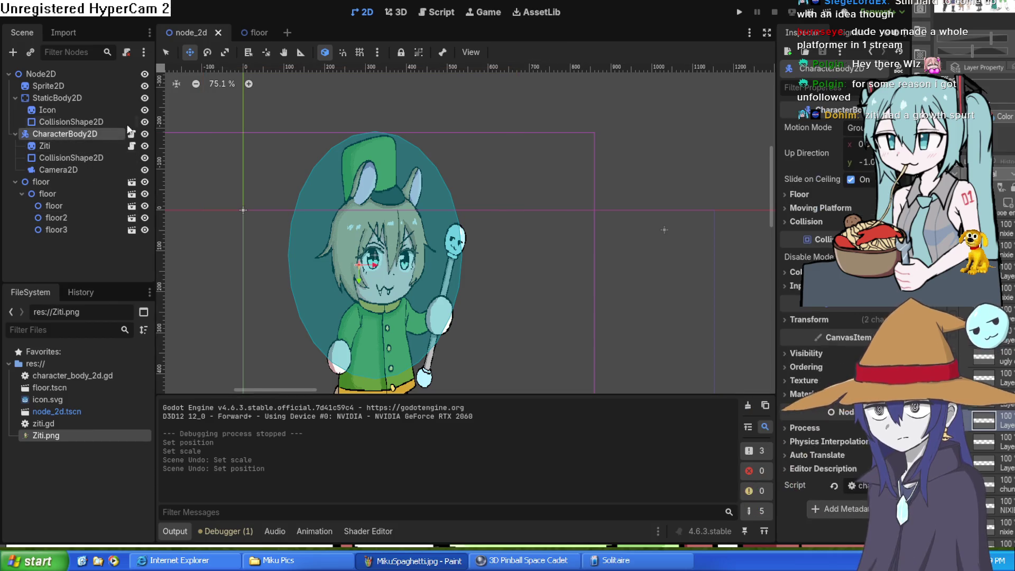
pyautogui.click(64, 147)
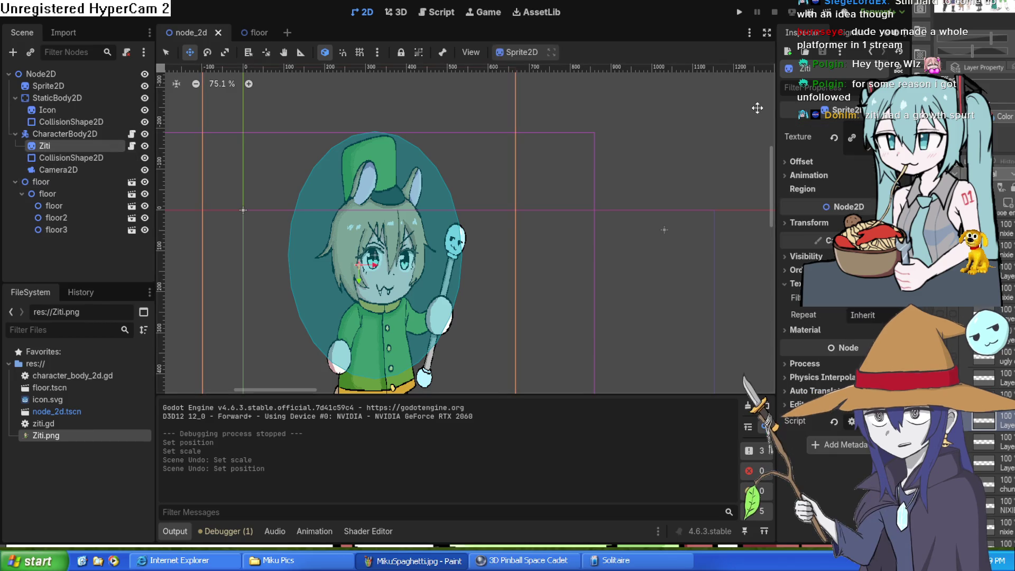
pyautogui.click(799, 224)
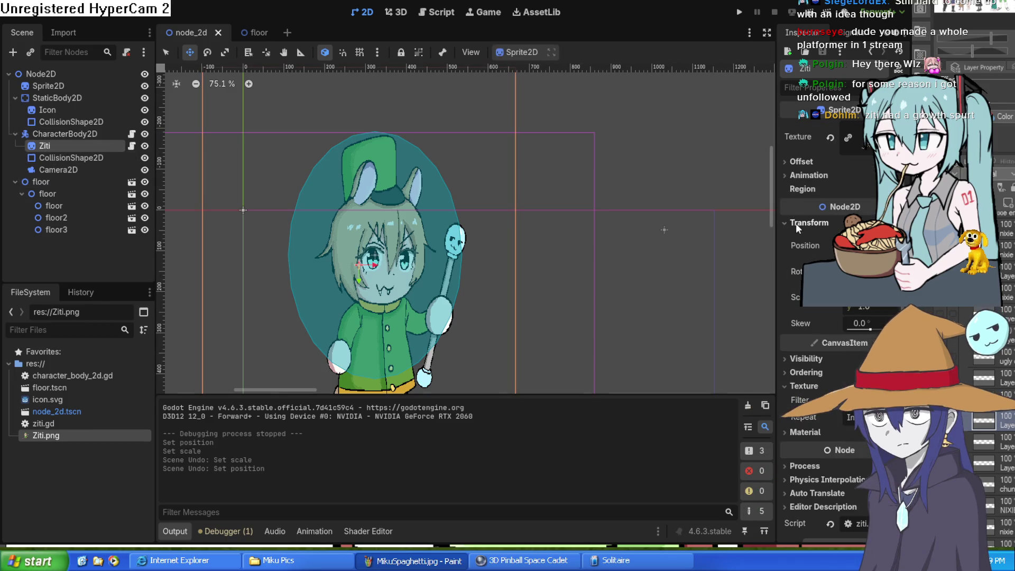
pyautogui.click(72, 135)
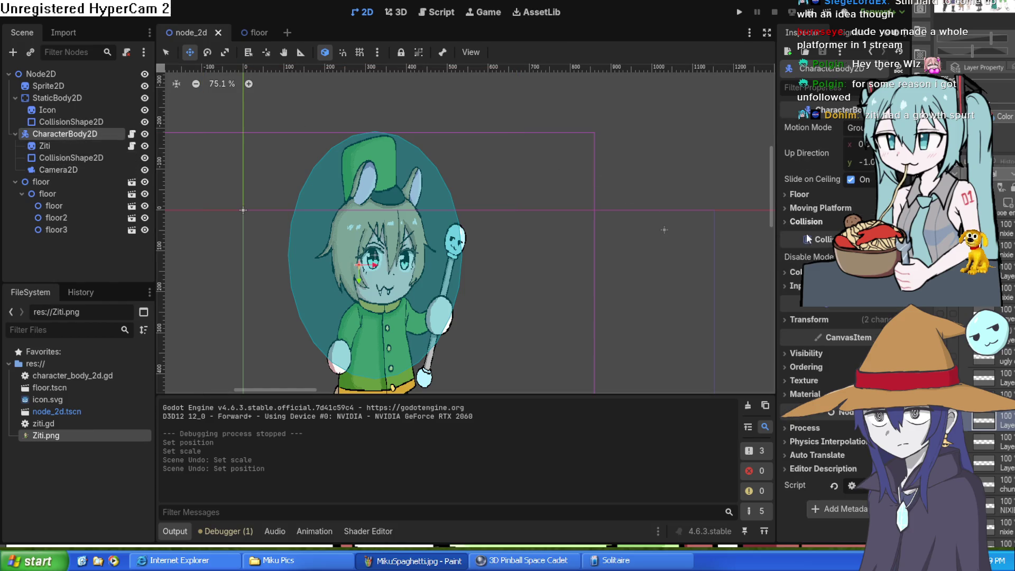
pyautogui.click(782, 316)
# Step: Revert CharacterBody2D's position to the origin and its scale to default
pyautogui.click(828, 341)
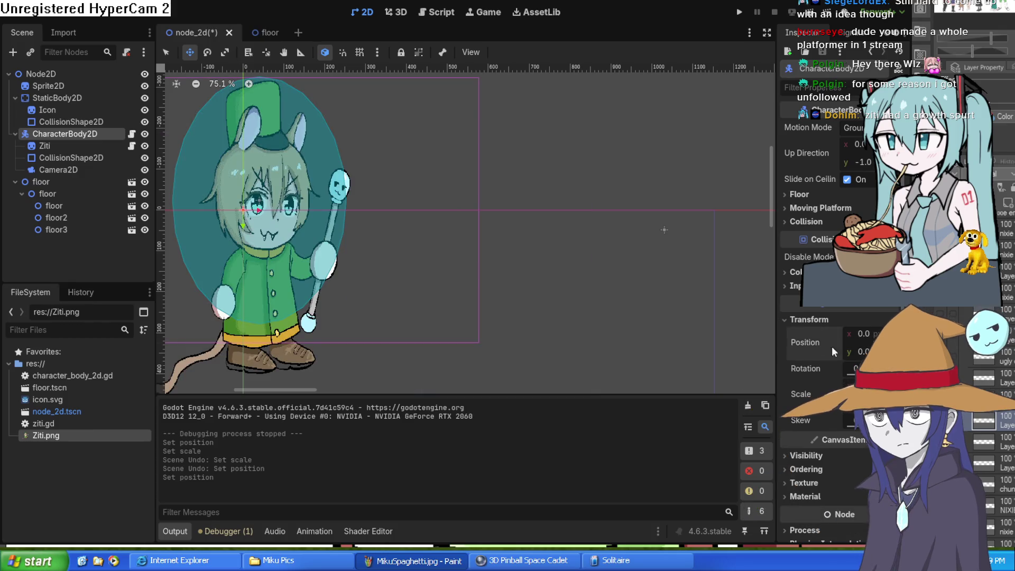
pyautogui.click(830, 393)
pyautogui.hscroll(-5, 290, 138)
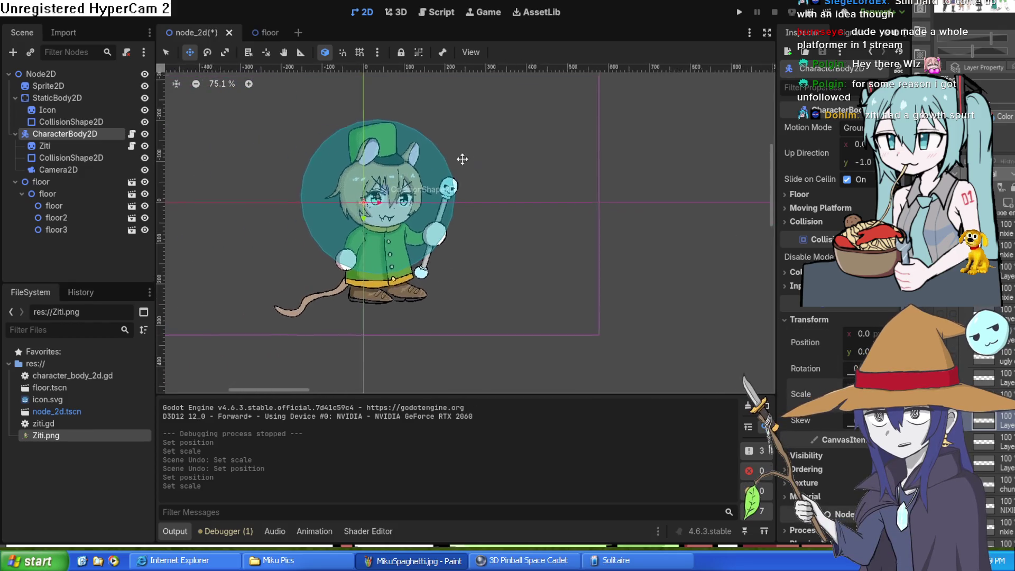
pyautogui.scroll(1, 474, 182)
pyautogui.hscroll(1, 459, 190)
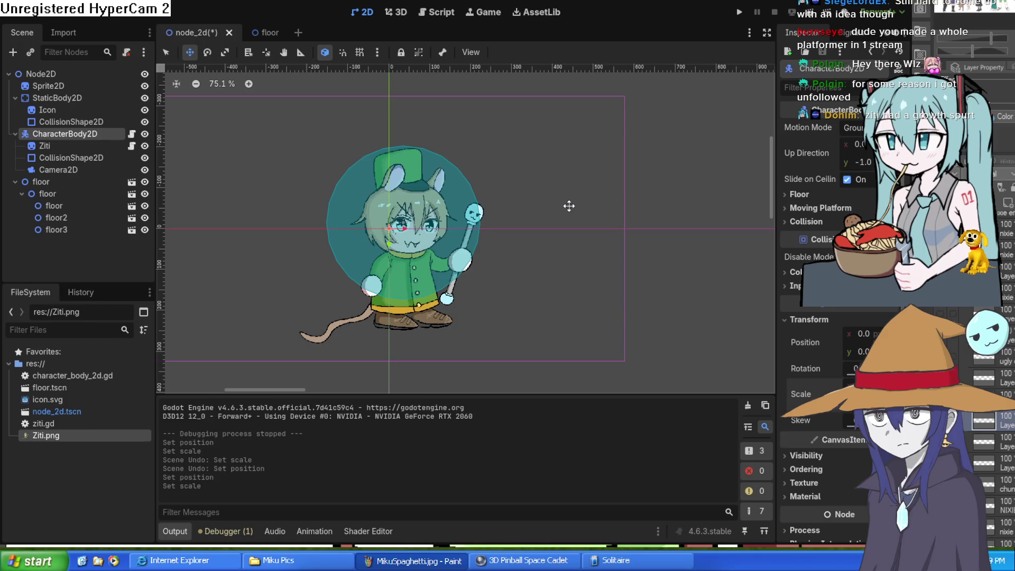
# Step: Test-run the game with the smaller Ziti, then open character_body_2d.gd
pyautogui.click(742, 12)
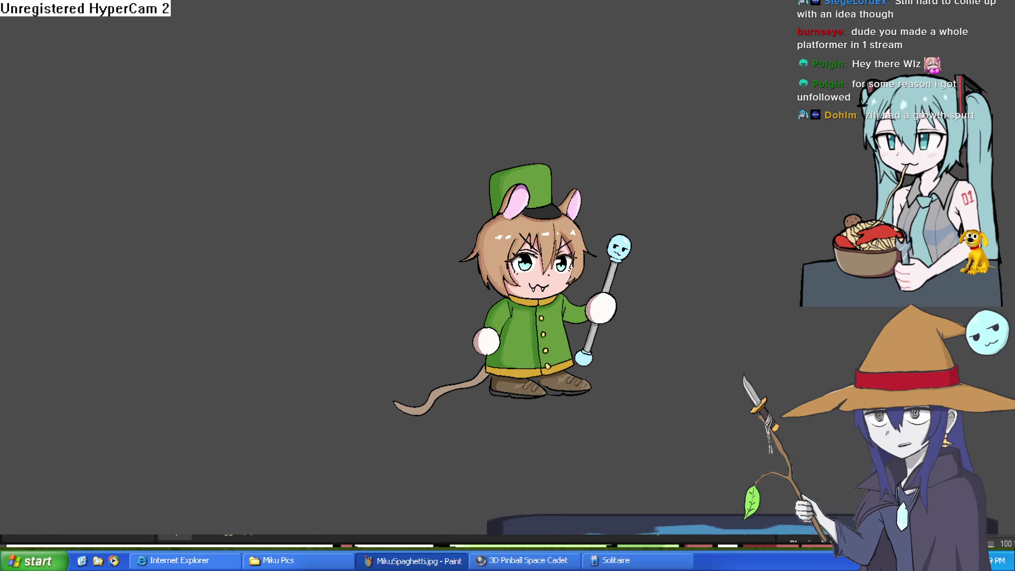
pyautogui.press('F8')
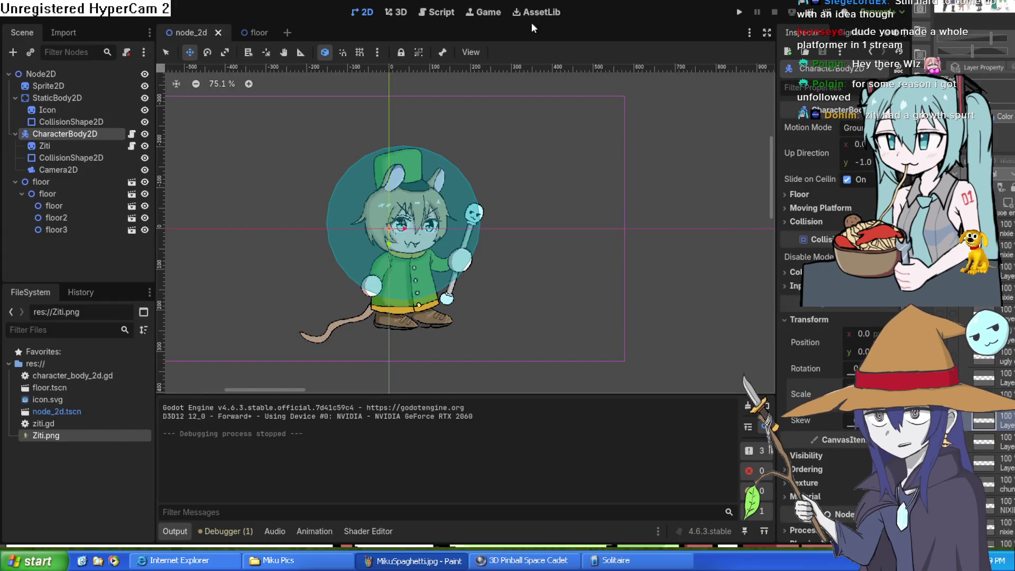
pyautogui.click(433, 12)
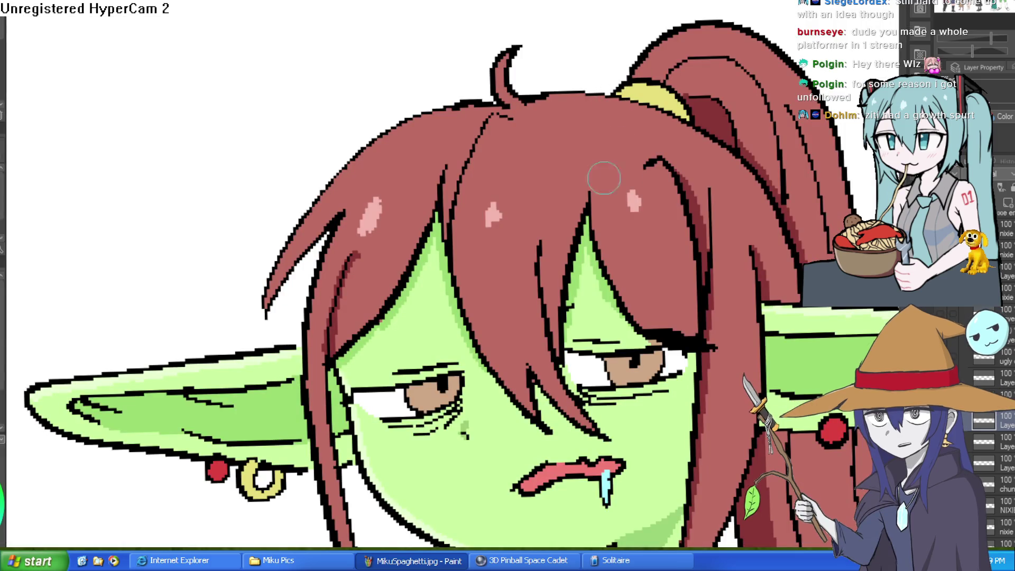
# Step: Hide the rough sketch over the right eye and mouth, then zoom onto the right eye
pyautogui.scroll(-3, 607, 173)
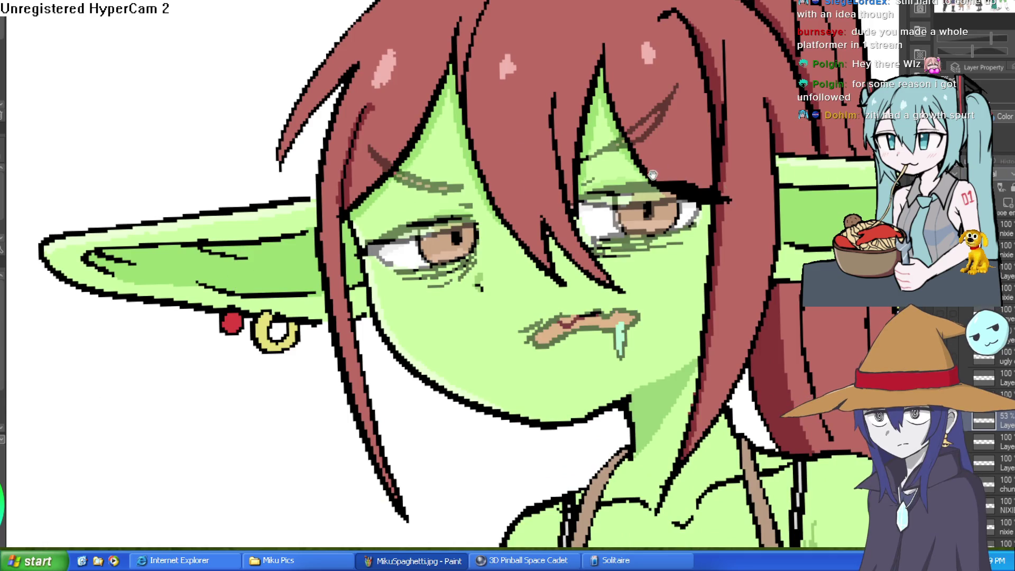
pyautogui.moveTo(655, 173); pyautogui.dragTo(572, 189)
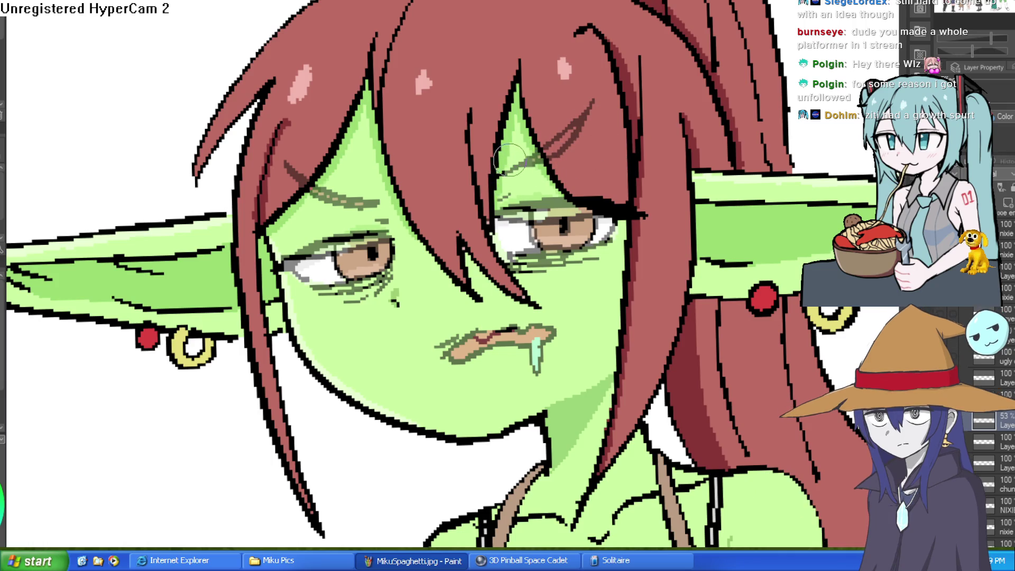
pyautogui.moveTo(552, 148); pyautogui.dragTo(669, 177)
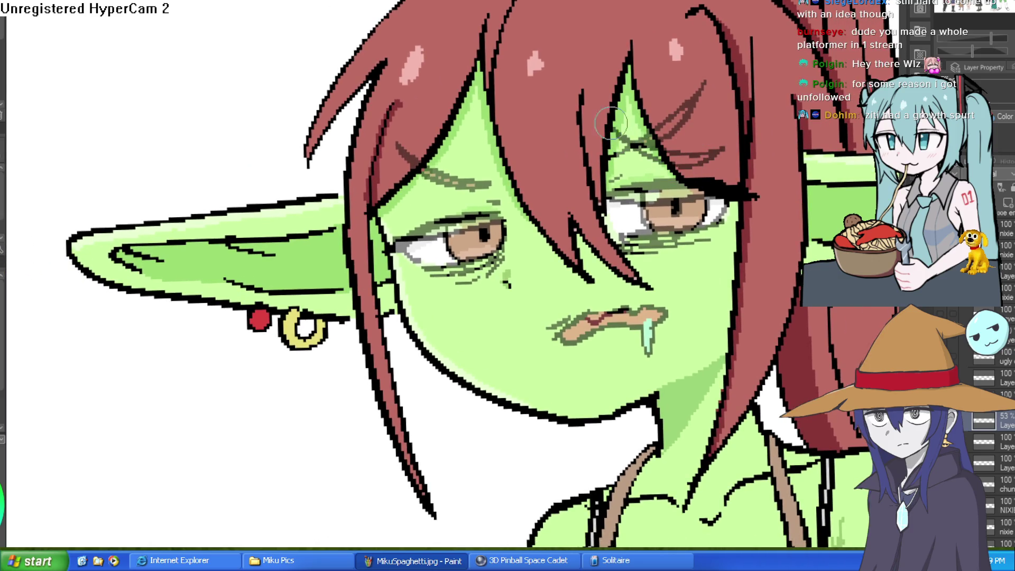
pyautogui.moveTo(577, 181); pyautogui.dragTo(634, 161)
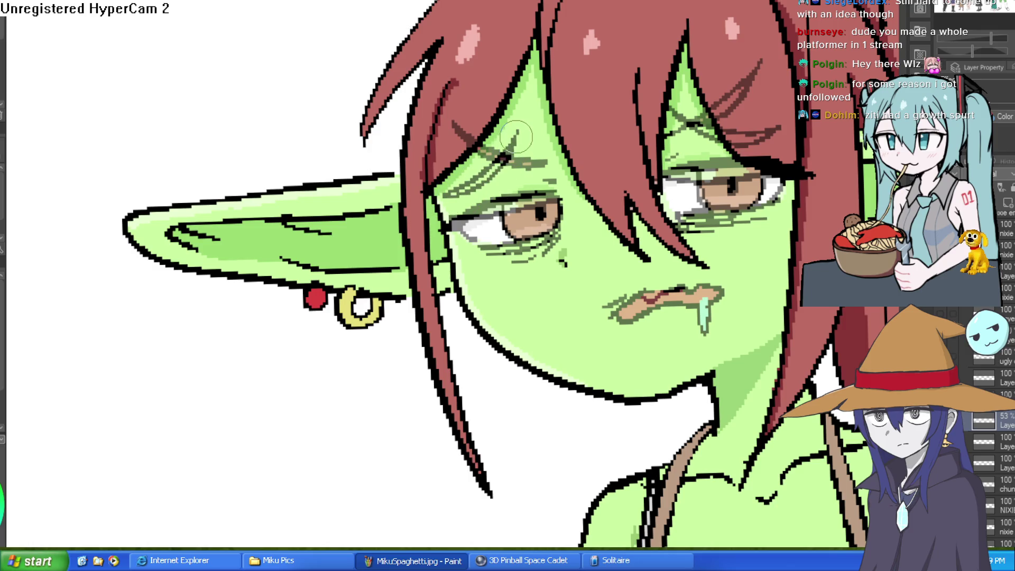
pyautogui.hotkey('ctrl', 'z')
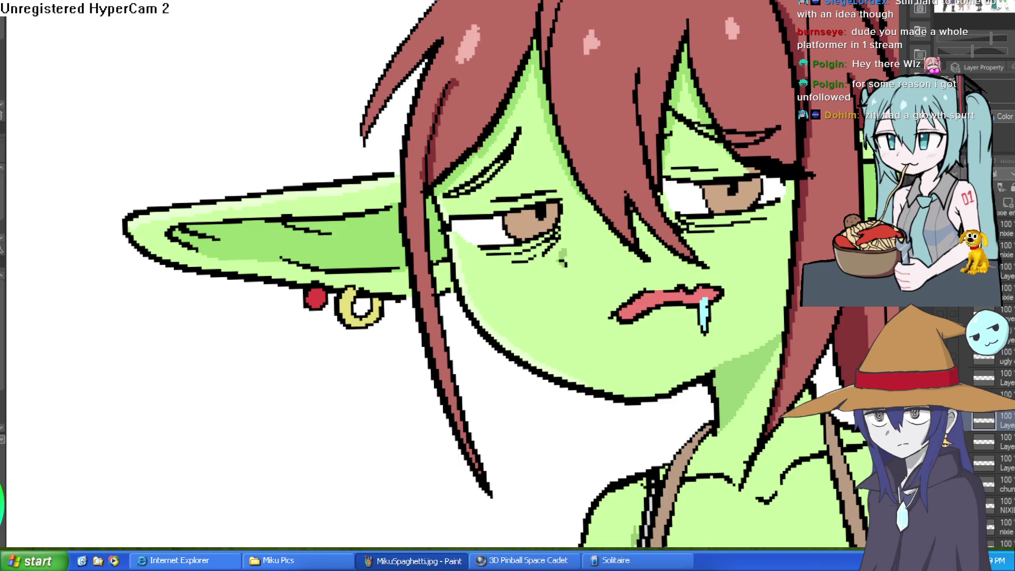
pyautogui.moveTo(743, 230); pyautogui.dragTo(634, 307)
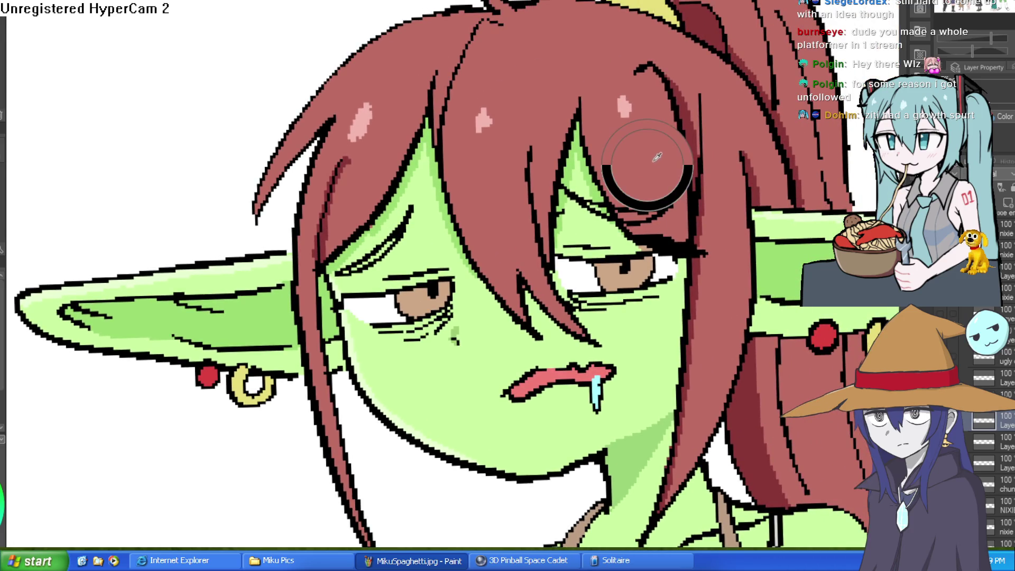
pyautogui.scroll(-2, 787, 135)
pyautogui.moveTo(787, 135); pyautogui.dragTo(687, 238)
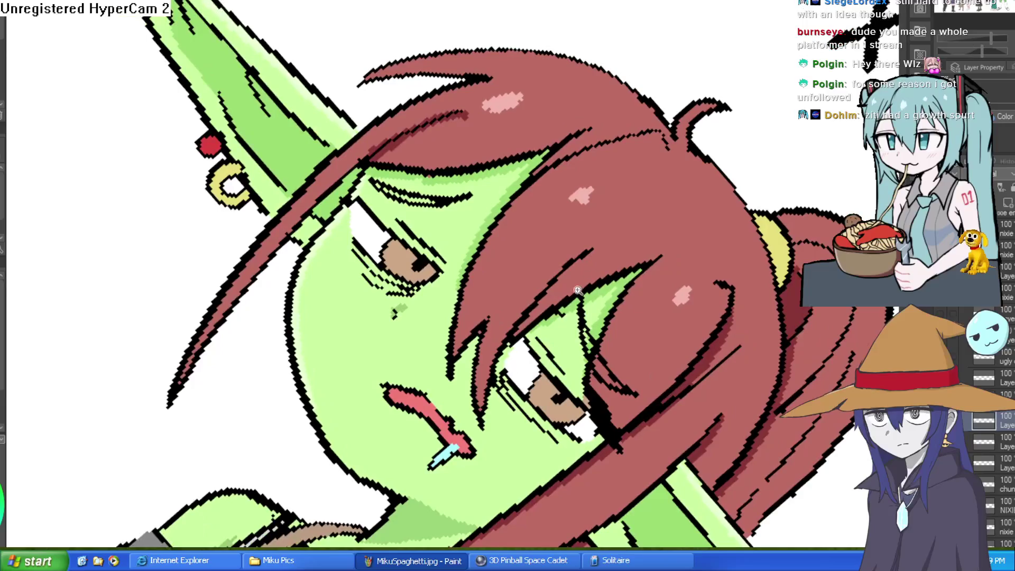
# Step: Paint the red-brown hair strand between the outlines beside the right eye, then set the canvas upright
pyautogui.scroll(6, 605, 370)
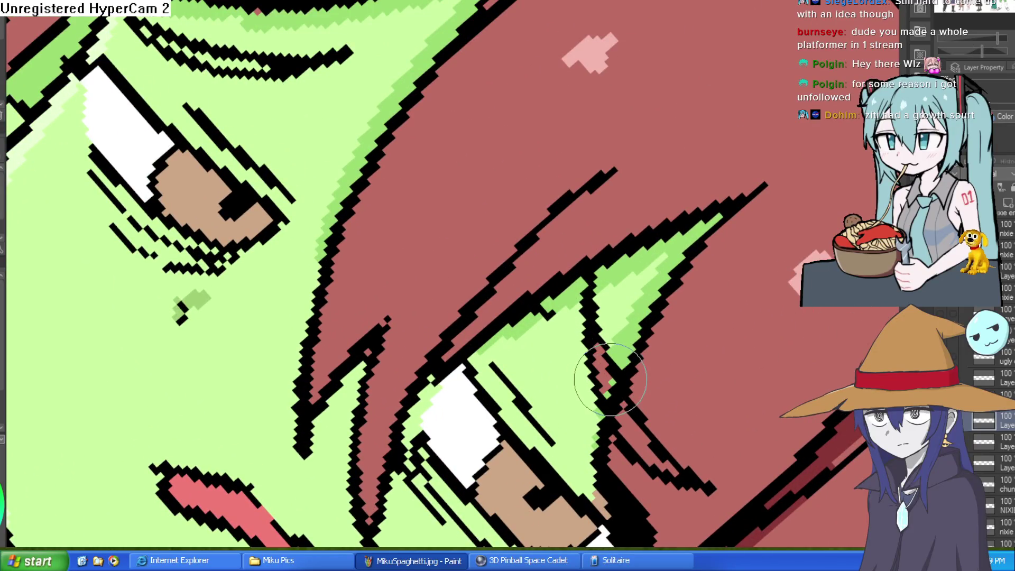
pyautogui.moveTo(716, 260); pyautogui.dragTo(508, 226)
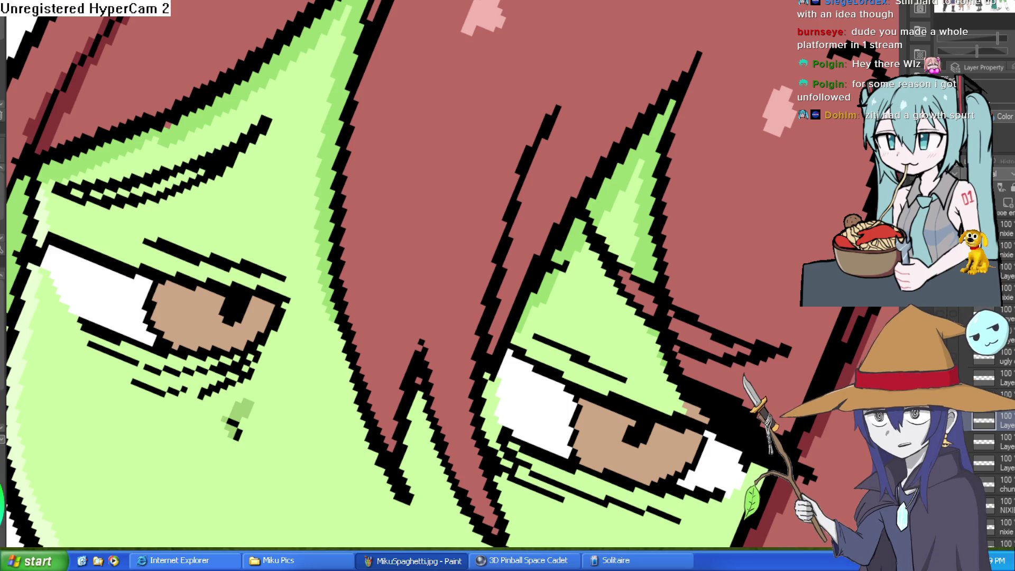
pyautogui.moveTo(732, 91); pyautogui.dragTo(640, 241)
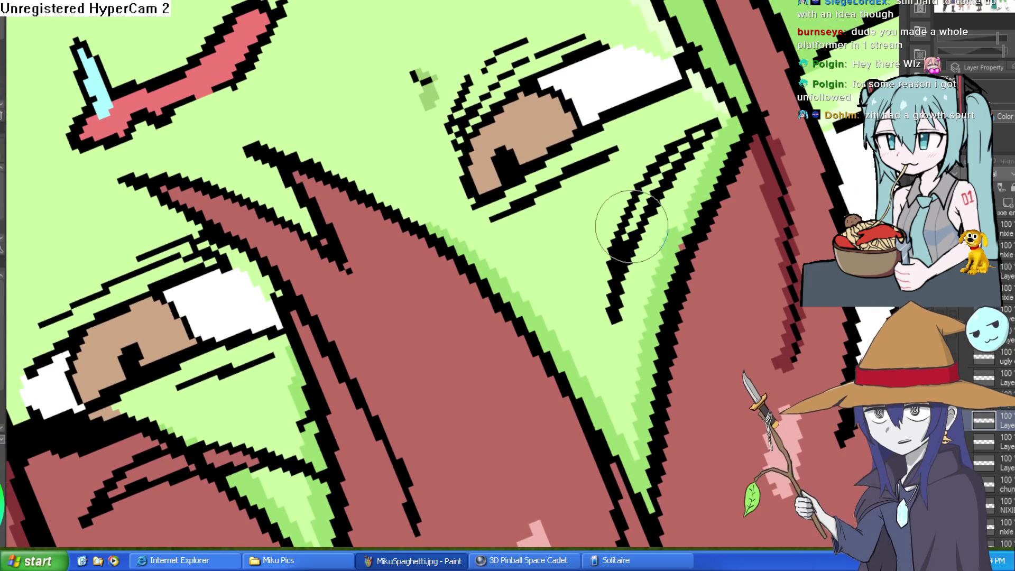
pyautogui.moveTo(642, 205)
pyautogui.mouseDown()
pyautogui.moveTo(616, 256)
pyautogui.moveTo(645, 195)
pyautogui.moveTo(690, 145)
pyautogui.mouseUp()
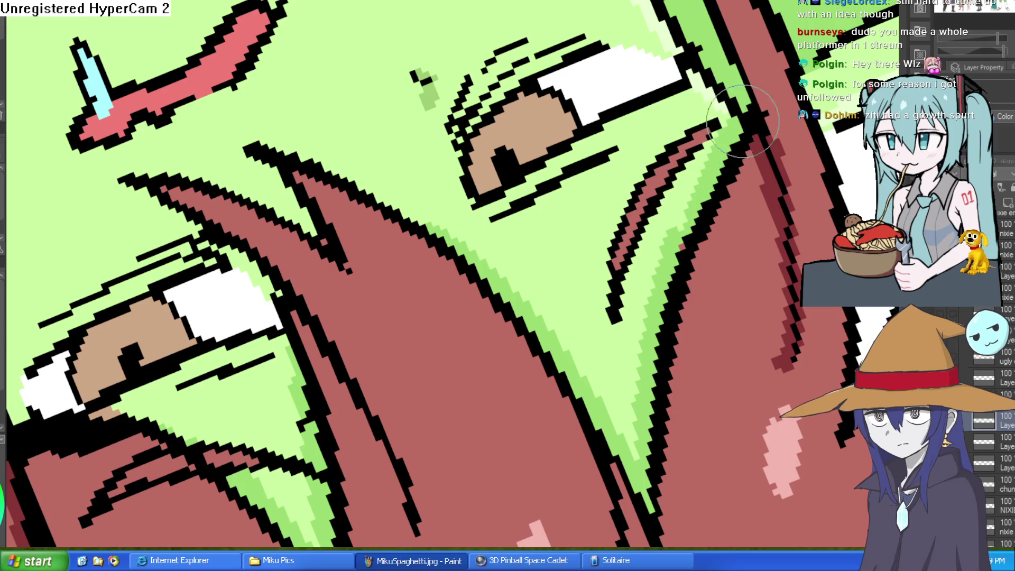
pyautogui.scroll(-5, 692, 170)
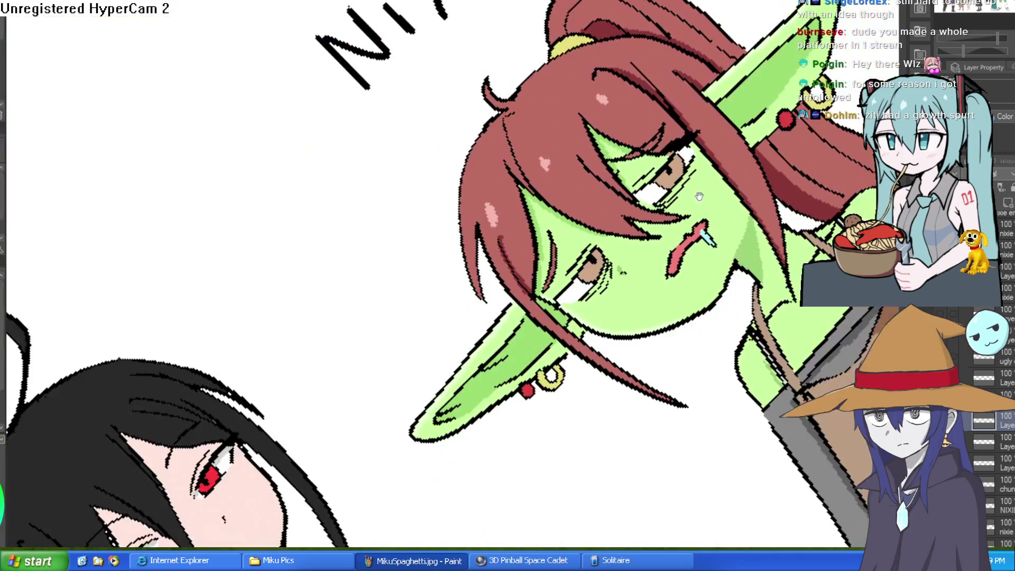
pyautogui.moveTo(699, 196)
pyautogui.mouseDown()
pyautogui.moveTo(581, 233)
pyautogui.moveTo(582, 102)
pyautogui.moveTo(731, 188)
pyautogui.moveTo(525, 42)
pyautogui.moveTo(735, 185)
pyautogui.mouseUp()
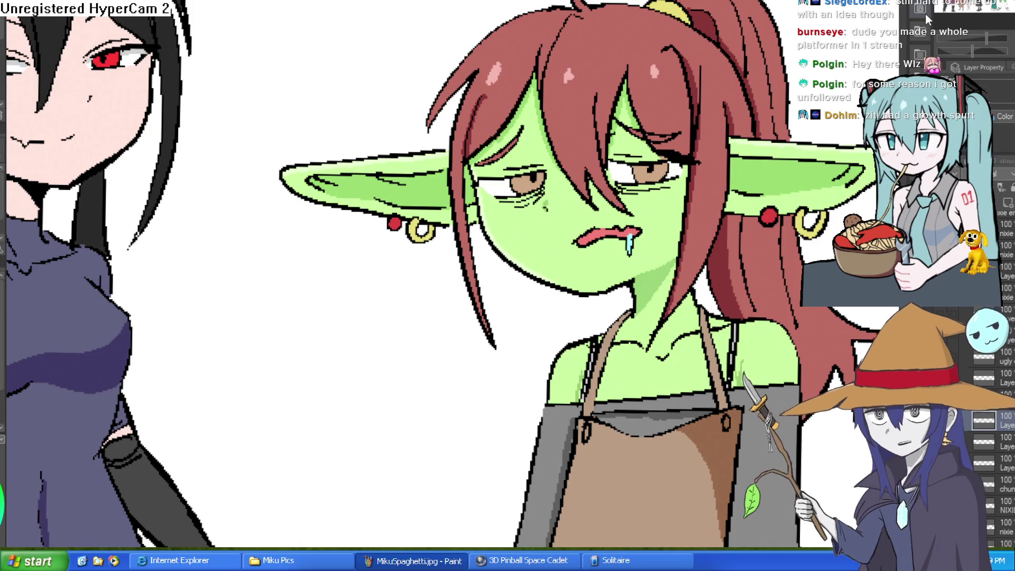
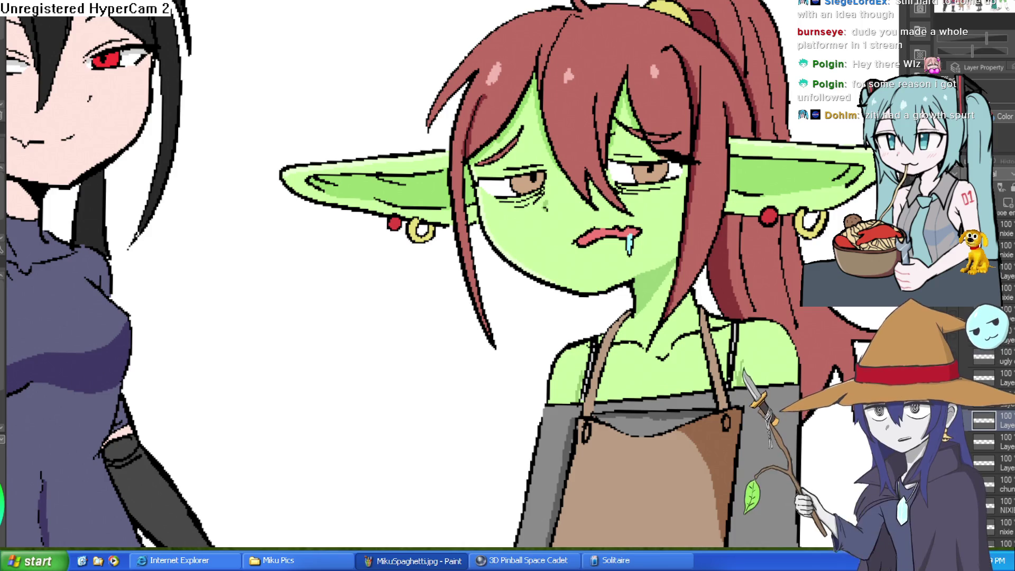
# Step: Cycle the goblin's expressions (eyepatch red-eye, brown-eyed frown) to land on half-lidded eyes with pink lips
pyautogui.scroll(-2, 719, 168)
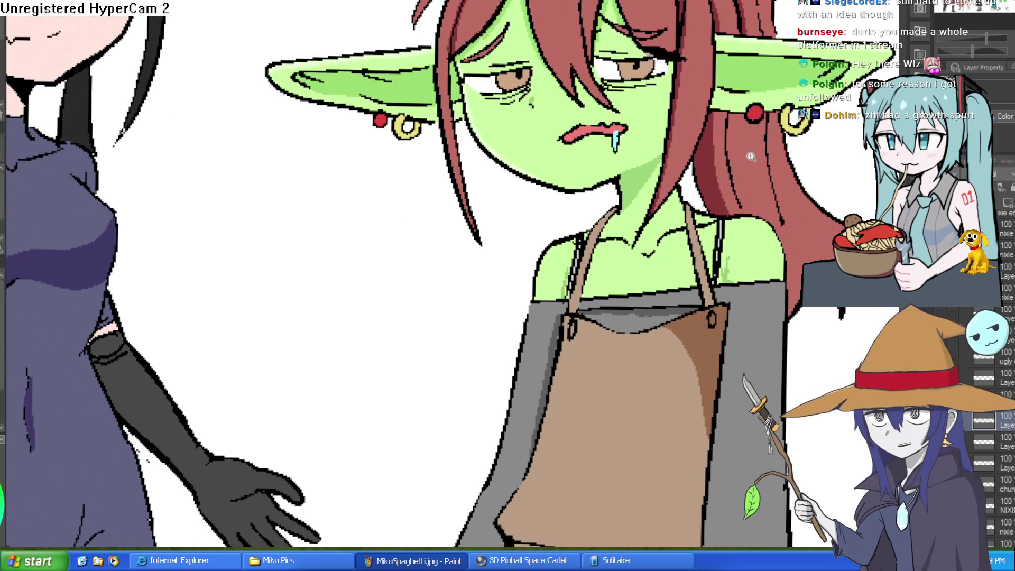
pyautogui.scroll(-5, 751, 156)
pyautogui.scroll(1, 730, 143)
pyautogui.scroll(5, 677, 122)
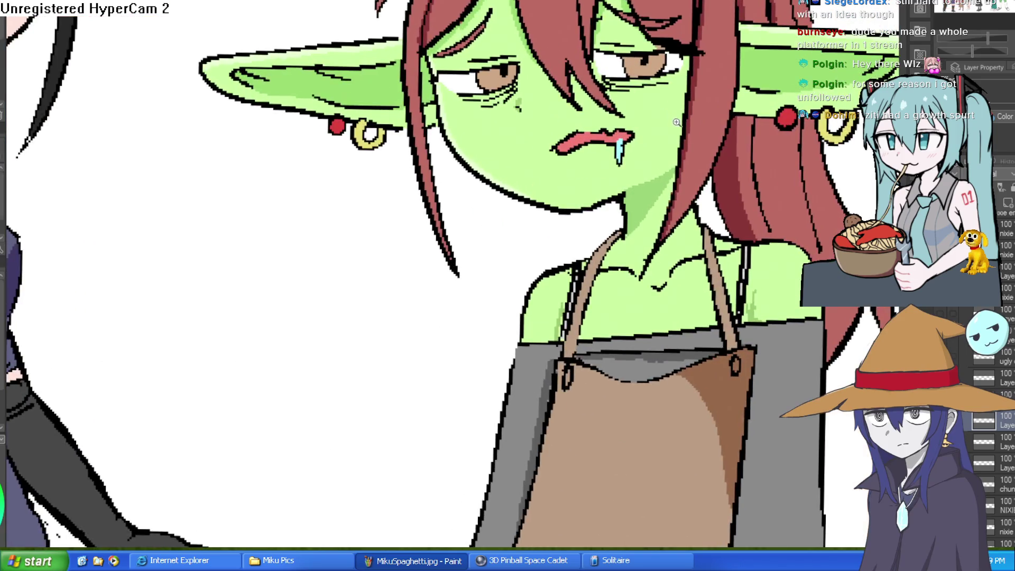
pyautogui.scroll(2, 675, 114)
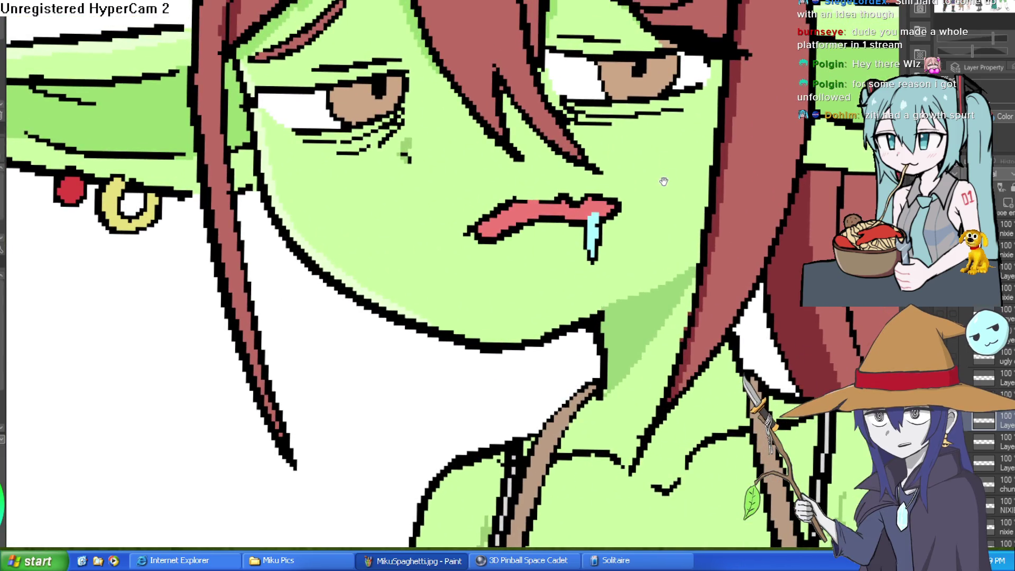
pyautogui.scroll(-4, 665, 182)
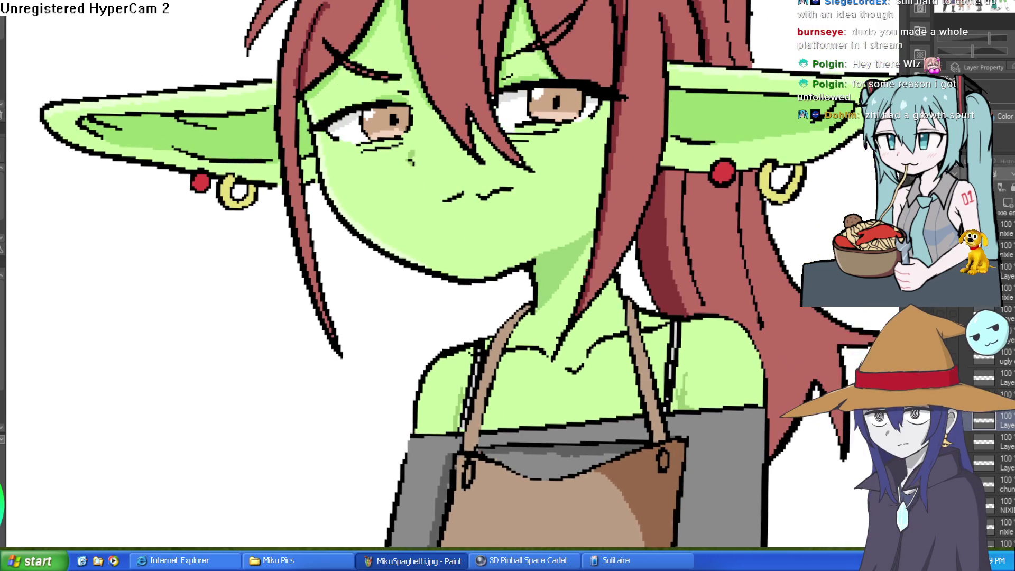
pyautogui.hotkey('ctrl', 'z')
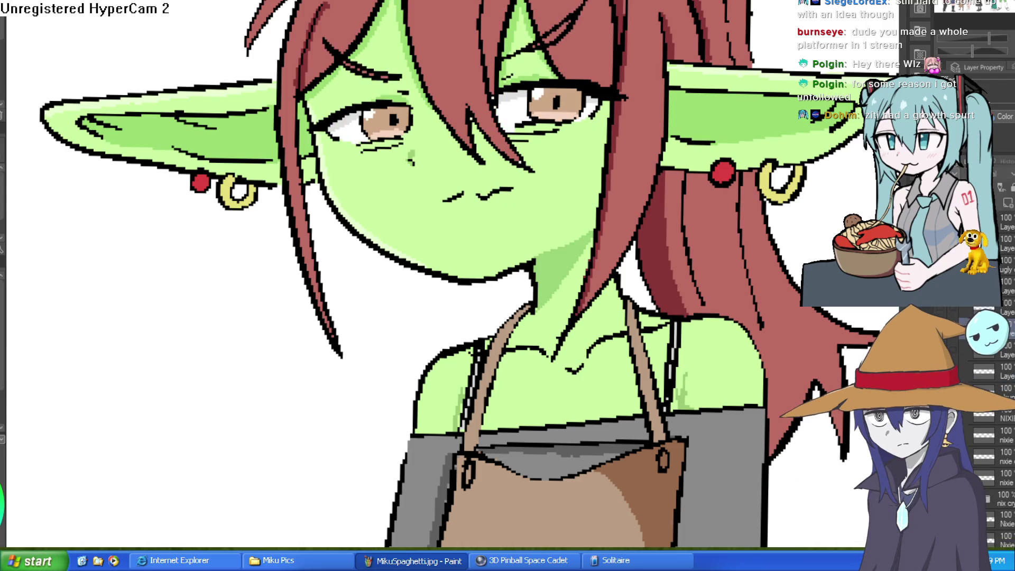
pyautogui.hotkey('ctrl', 'z')
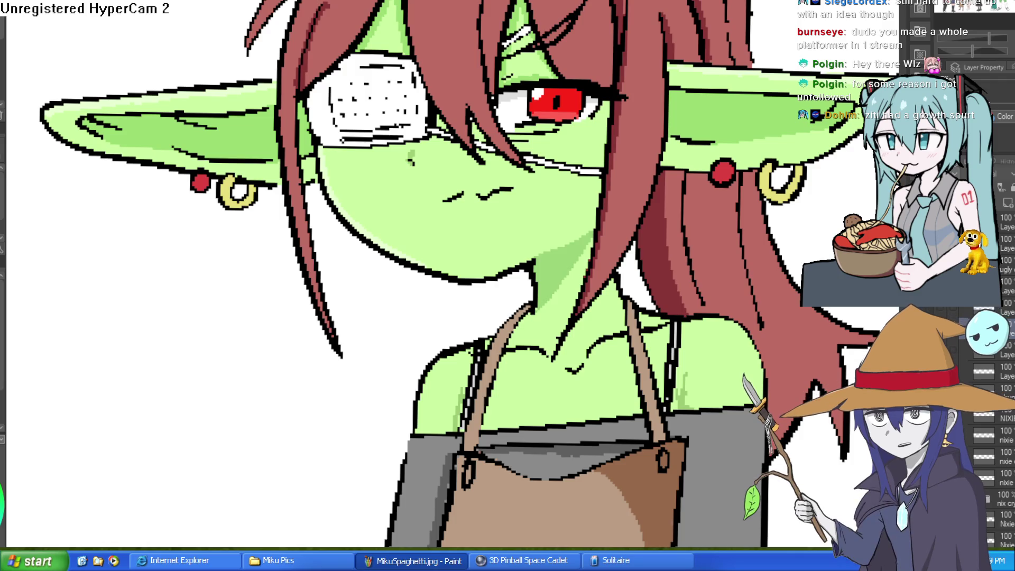
pyautogui.hotkey('ctrl', 'z')
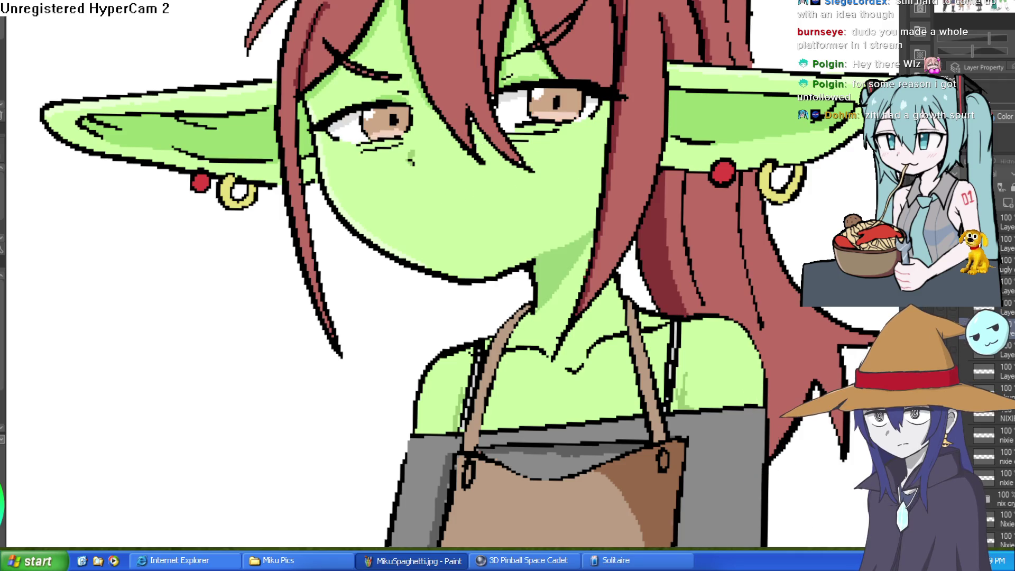
pyautogui.hotkey('ctrl', 'z')
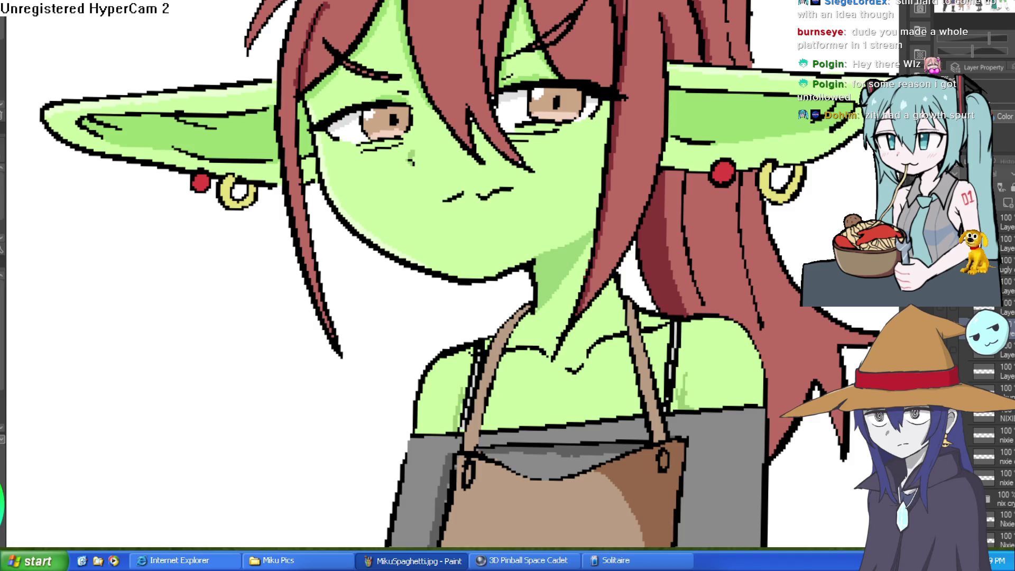
pyautogui.hotkey('ctrl', 'z')
pyautogui.click(708, 240)
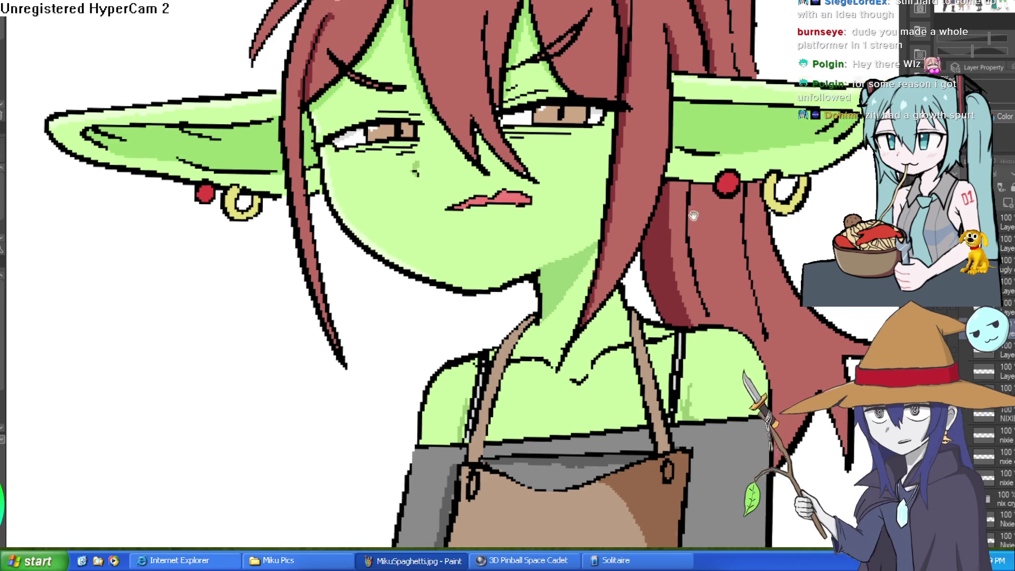
# Step: Zoom in on the goblin's face, move an expression layer lower, and select the face layer
pyautogui.click(626, 163)
pyautogui.scroll(-3, 647, 185)
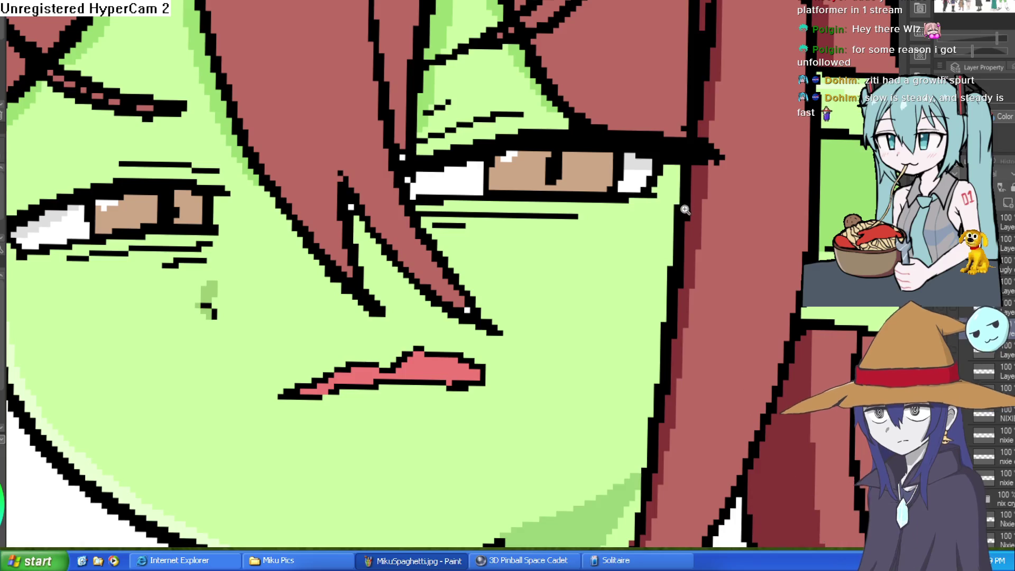
pyautogui.scroll(2, 706, 212)
pyautogui.moveTo(701, 189); pyautogui.dragTo(697, 159)
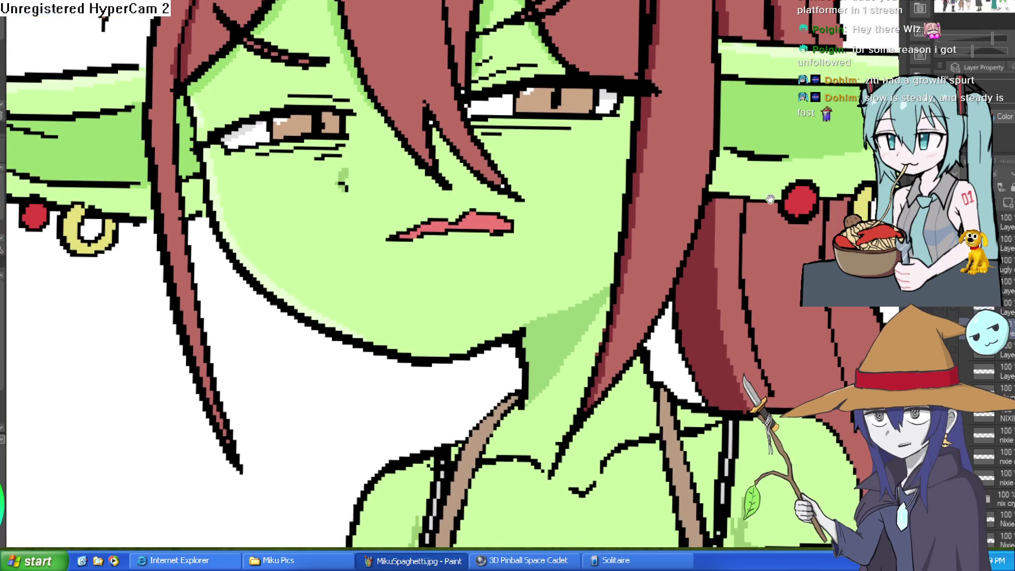
pyautogui.moveTo(769, 200); pyautogui.dragTo(820, 180)
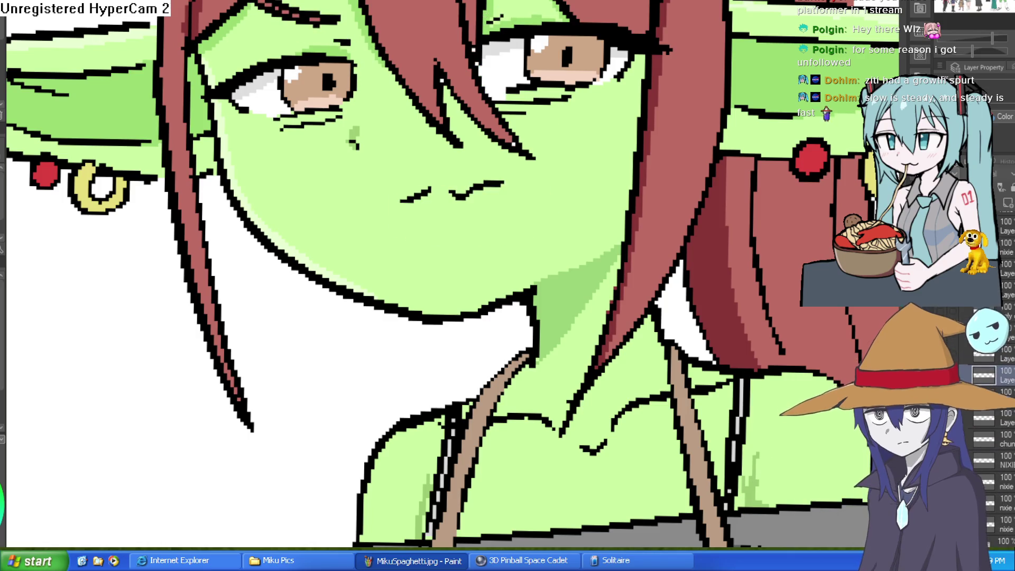
pyautogui.moveTo(982, 376)
pyautogui.mouseDown()
pyautogui.moveTo(972, 402)
pyautogui.moveTo(972, 369)
pyautogui.moveTo(958, 368)
pyautogui.mouseUp()
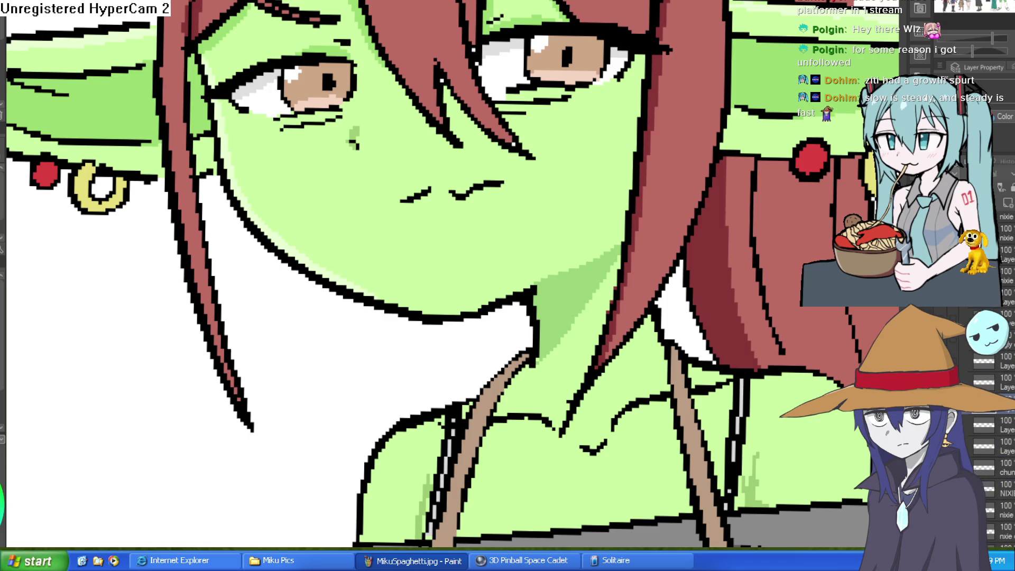
pyautogui.click(983, 380)
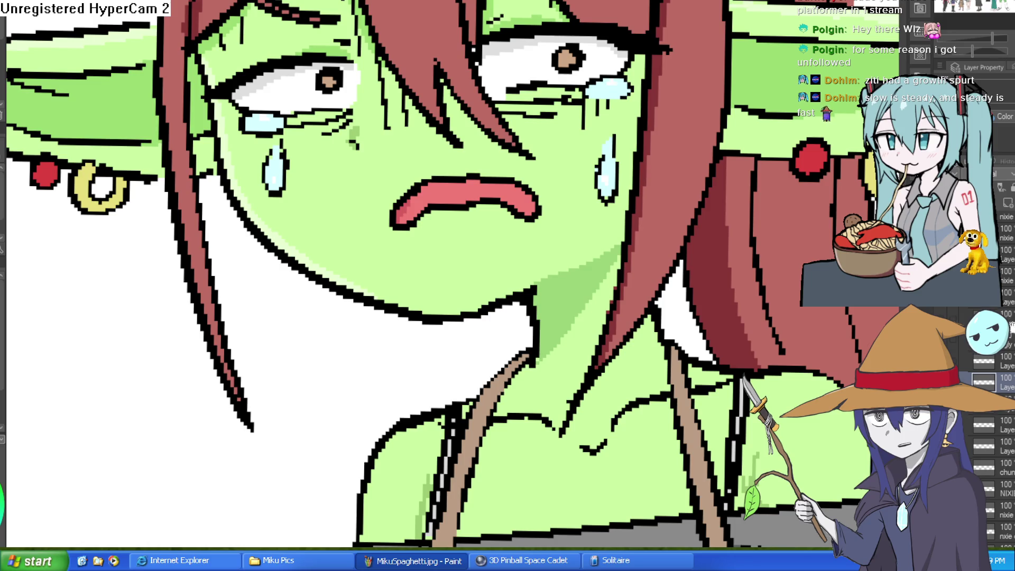
# Step: Toggle between the crying, blushing face and the calm face, ending on the calm one
pyautogui.hotkey('ctrl', 'z')
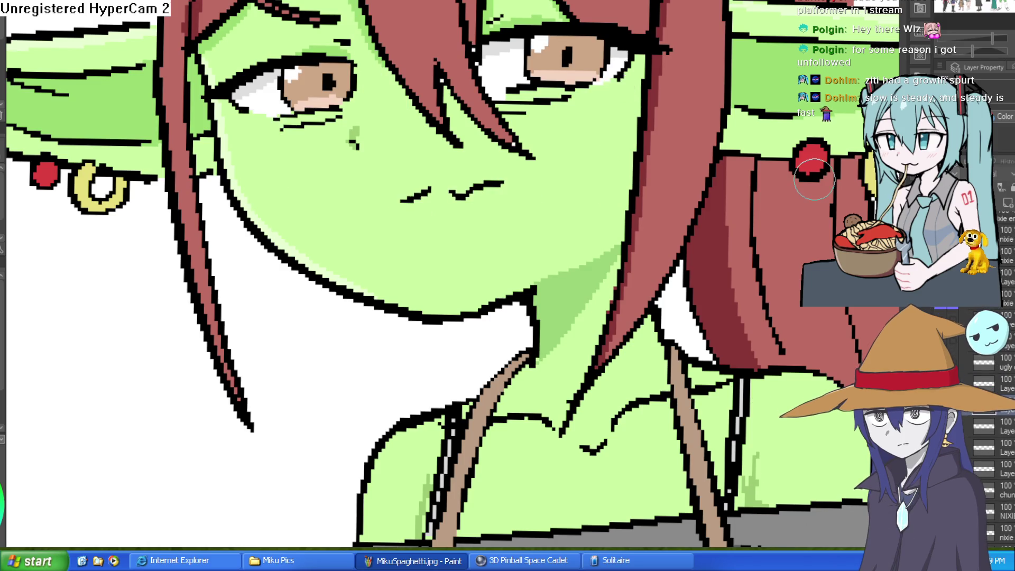
pyautogui.hotkey('ctrl', 'y')
pyautogui.hotkey('ctrl', 'z')
pyautogui.hotkey('ctrl', 'y')
pyautogui.hotkey('ctrl', 'z')
pyautogui.hotkey('ctrl', 'y')
pyautogui.hotkey('ctrl', 'y')
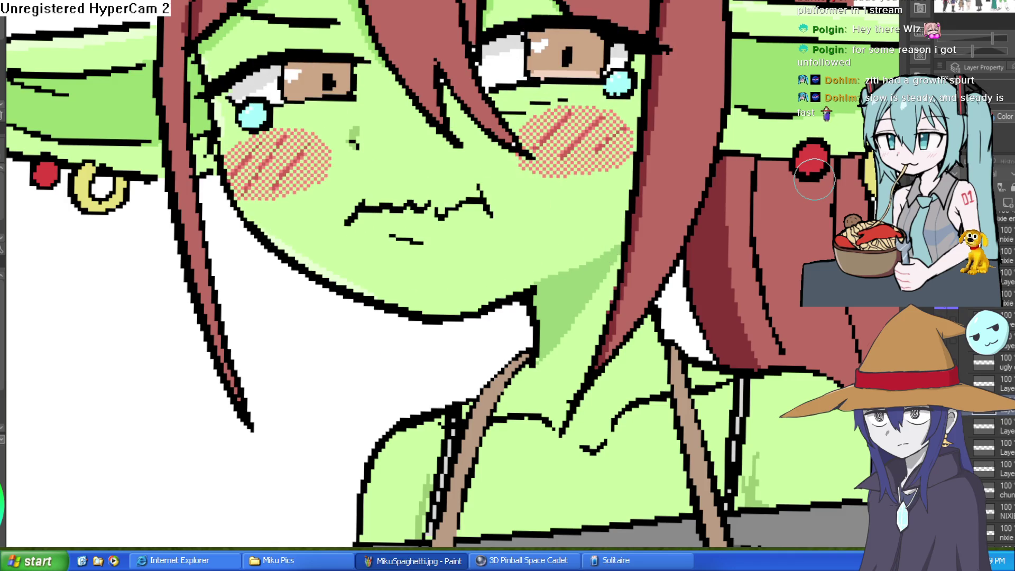
pyautogui.hotkey('ctrl', 'z')
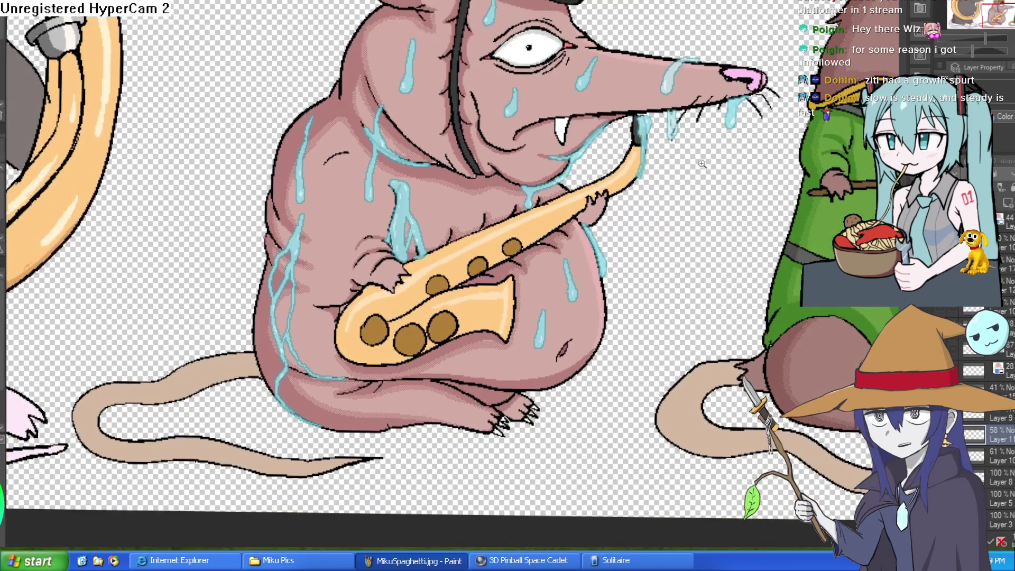
# Step: Zoom and pan around the saxophone rat drawing to frame the rat band in view
pyautogui.scroll(-3, 702, 163)
pyautogui.moveTo(686, 173); pyautogui.dragTo(697, 236)
pyautogui.scroll(1, 698, 236)
pyautogui.scroll(1, 703, 212)
pyautogui.scroll(1, 658, 226)
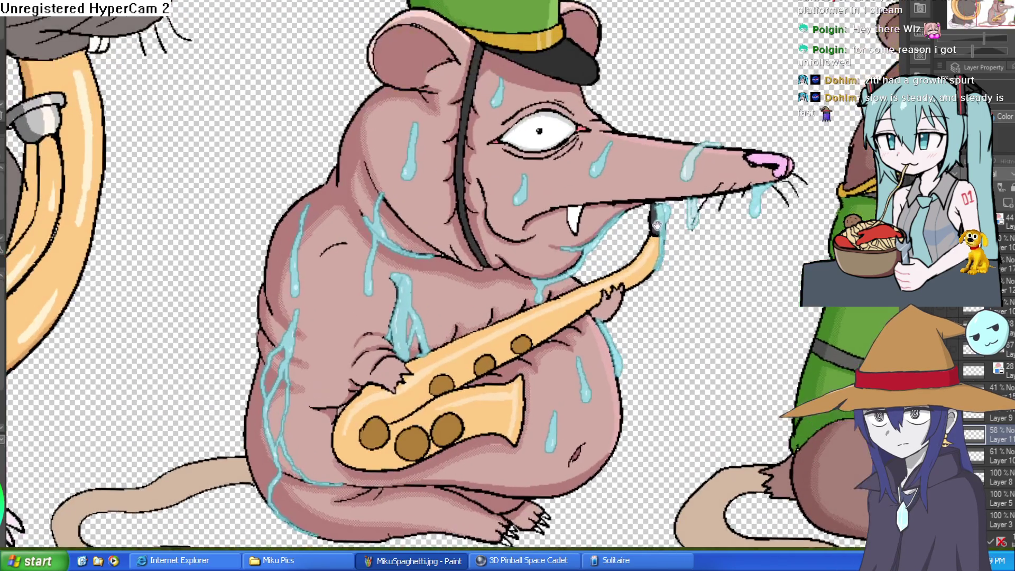
pyautogui.scroll(1, 657, 226)
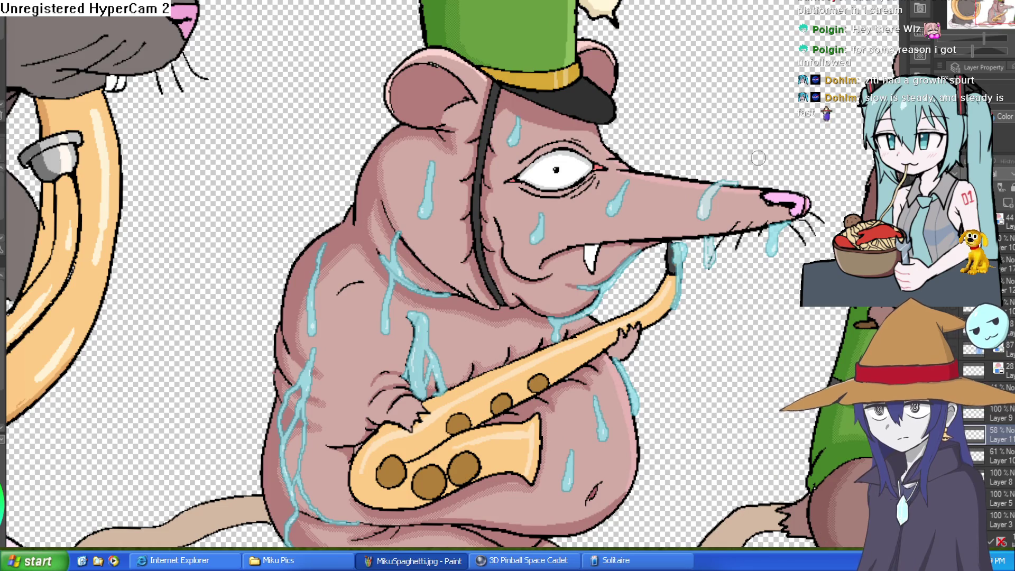
pyautogui.scroll(-1, 715, 290)
pyautogui.scroll(-1, 726, 214)
pyautogui.scroll(-1, 722, 220)
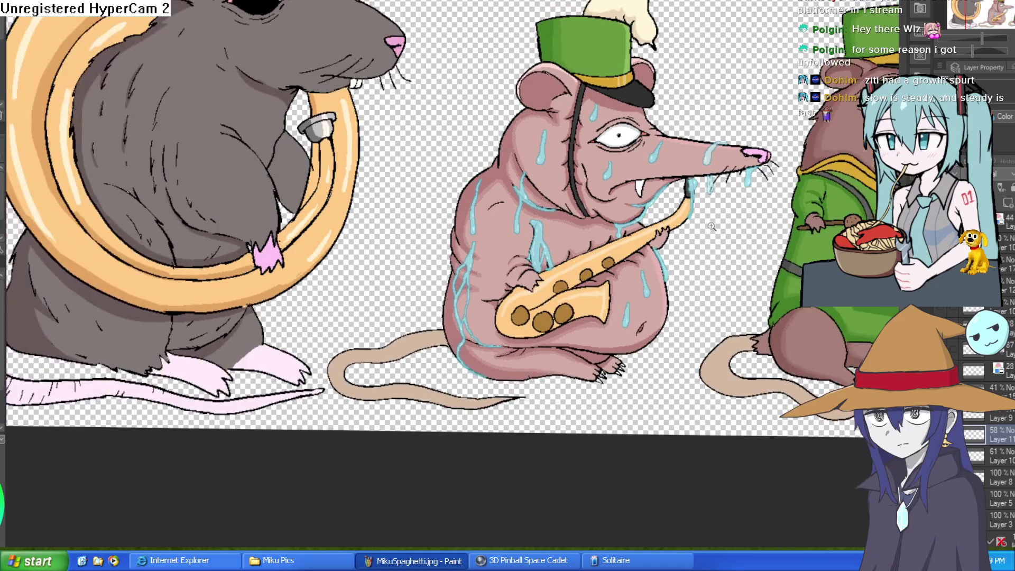
pyautogui.scroll(1, 710, 224)
pyautogui.moveTo(713, 219); pyautogui.dragTo(716, 306)
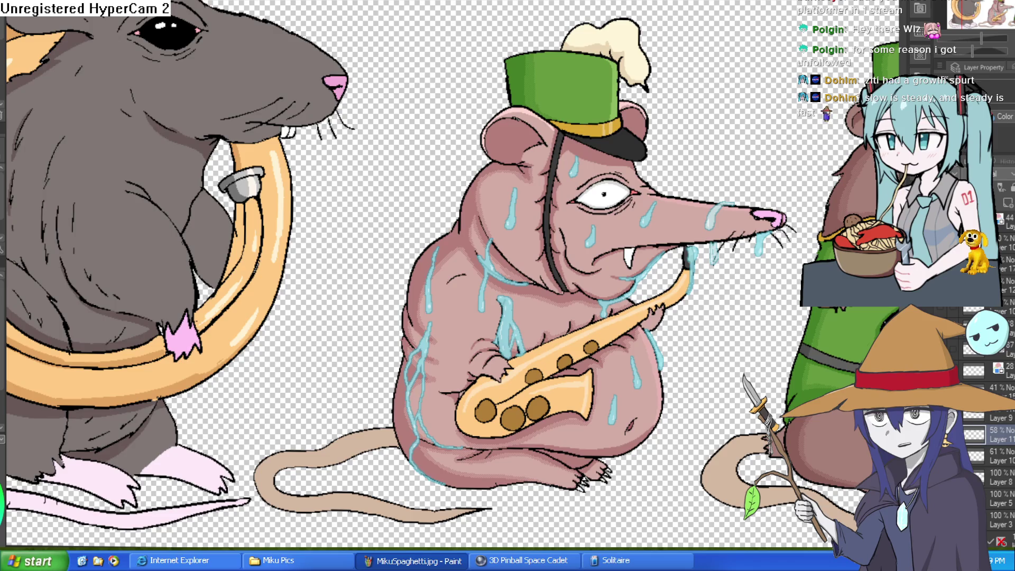
# Step: Cycle through the Hyra popsicle and goblin girl canvases to the Athenaeum bookstore storefront background
pyautogui.hotkey('ctrl', 'Tab')
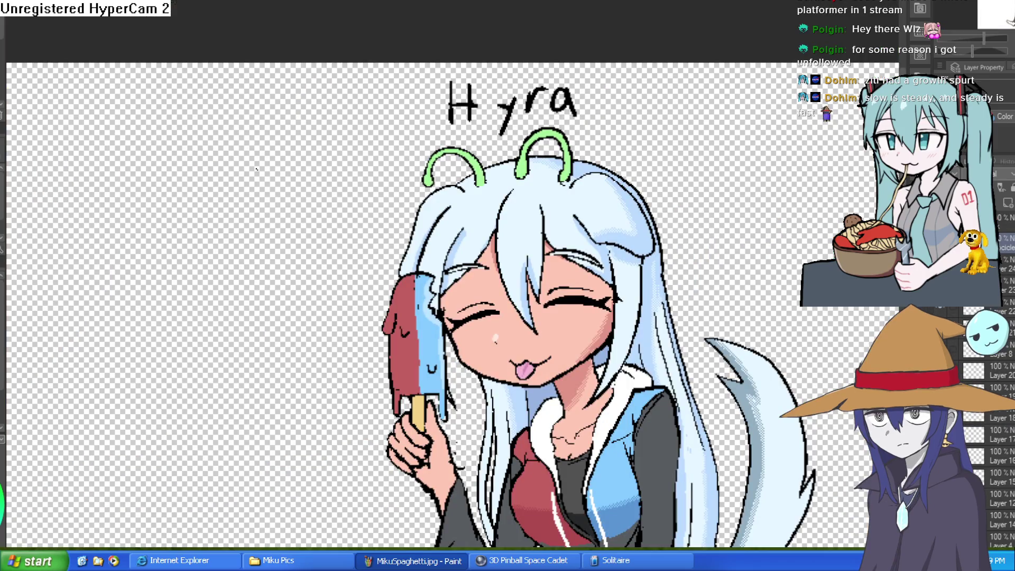
pyautogui.hotkey('ctrl', 'Tab')
pyautogui.hotkey('ctrl', 'Tab')
pyautogui.hotkey('ctrl', 'Tab')
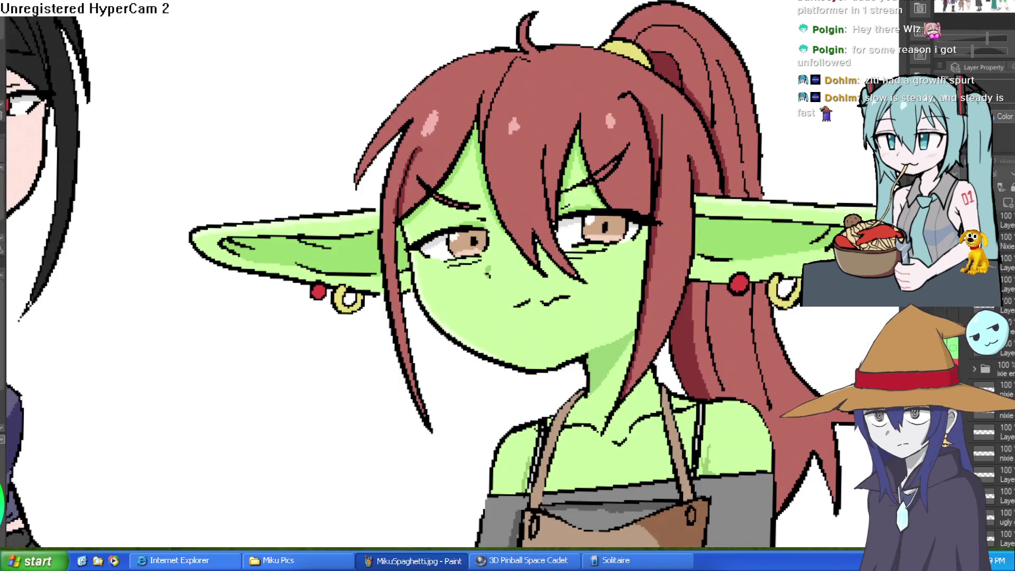
pyautogui.hotkey('ctrl', 'Tab')
pyautogui.scroll(-3, 717, 161)
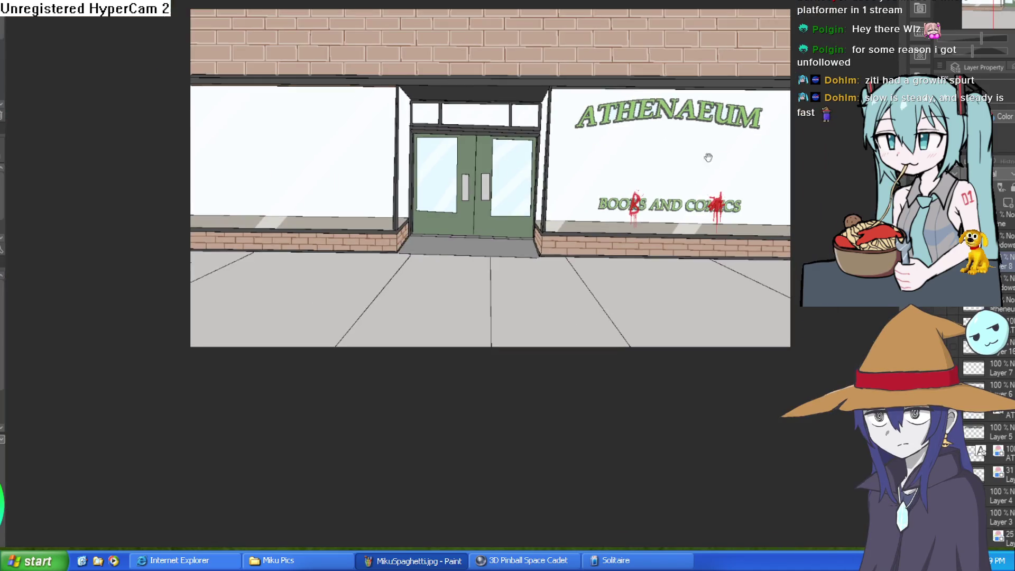
# Step: Zoom on the storefront, then move past the running doodle to the expressions-and-backgrounds checklist canvas
pyautogui.scroll(2, 754, 190)
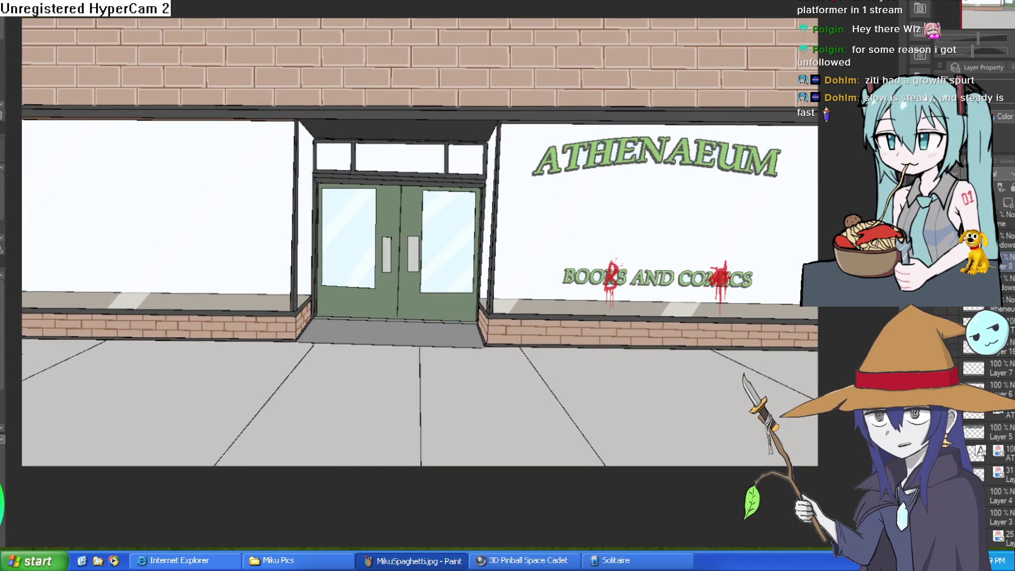
pyautogui.scroll(3, 713, 190)
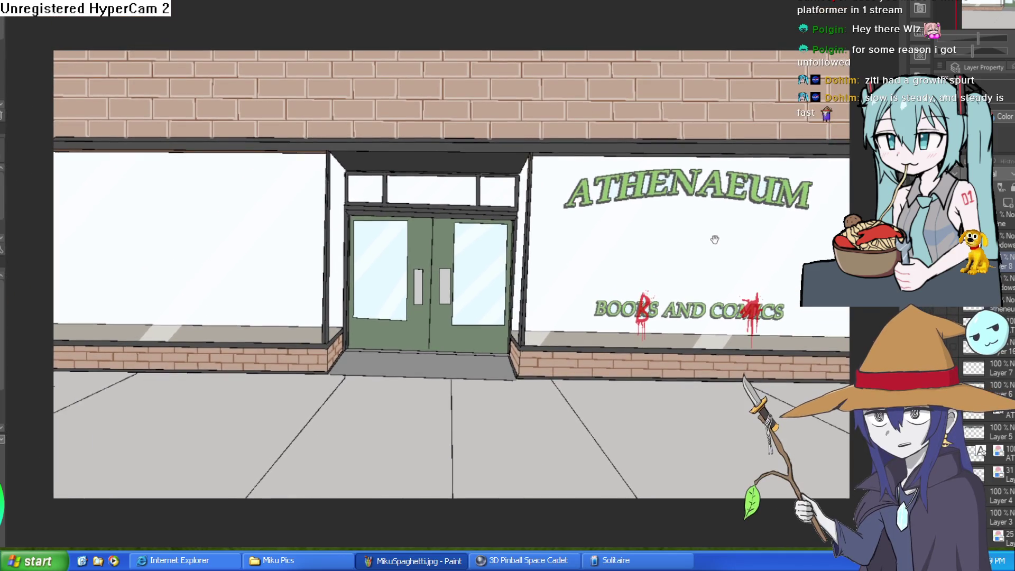
pyautogui.scroll(-1, 830, 211)
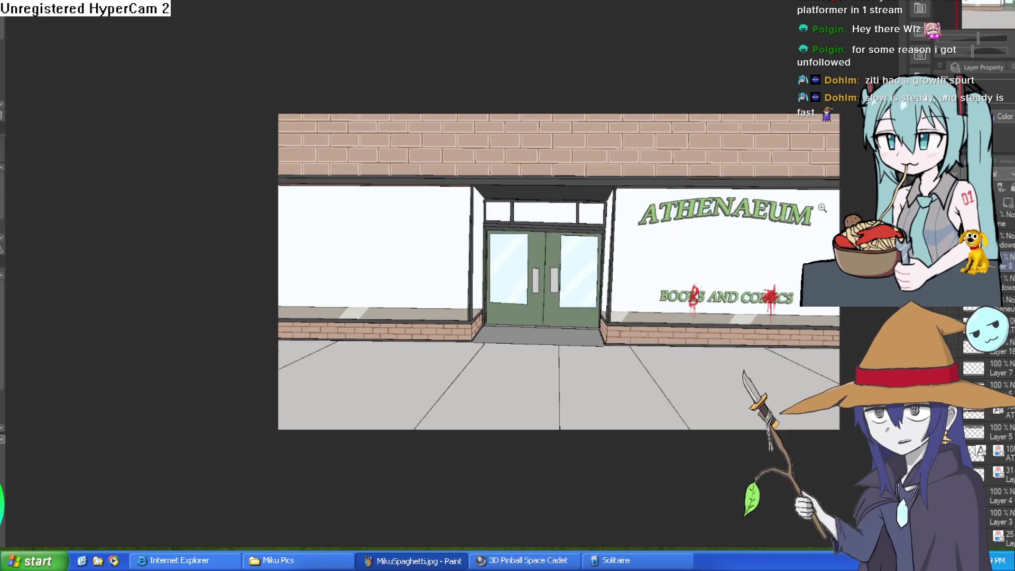
pyautogui.scroll(2, 817, 220)
pyautogui.scroll(-2, 817, 220)
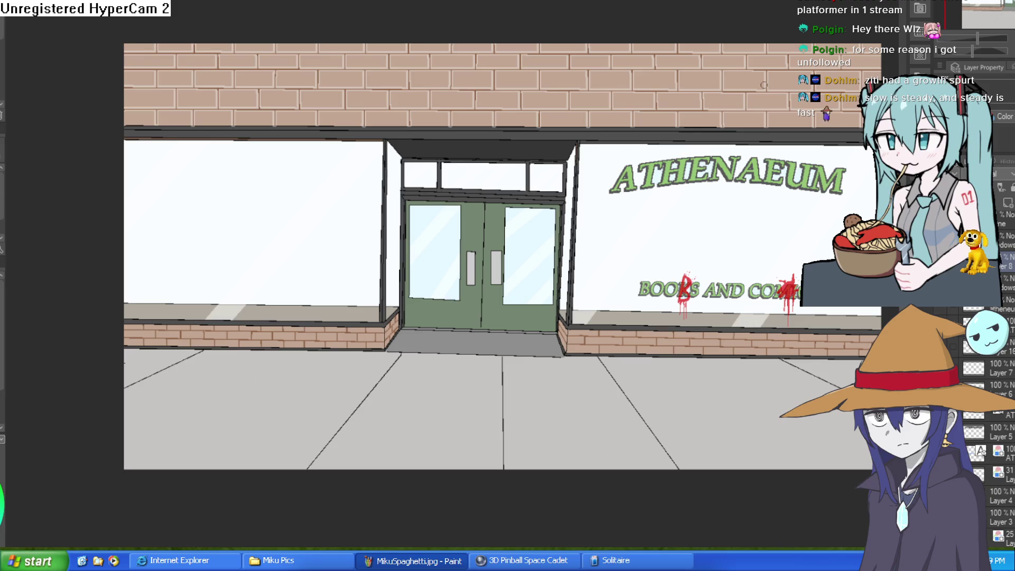
pyautogui.hotkey('ctrl', 'Tab')
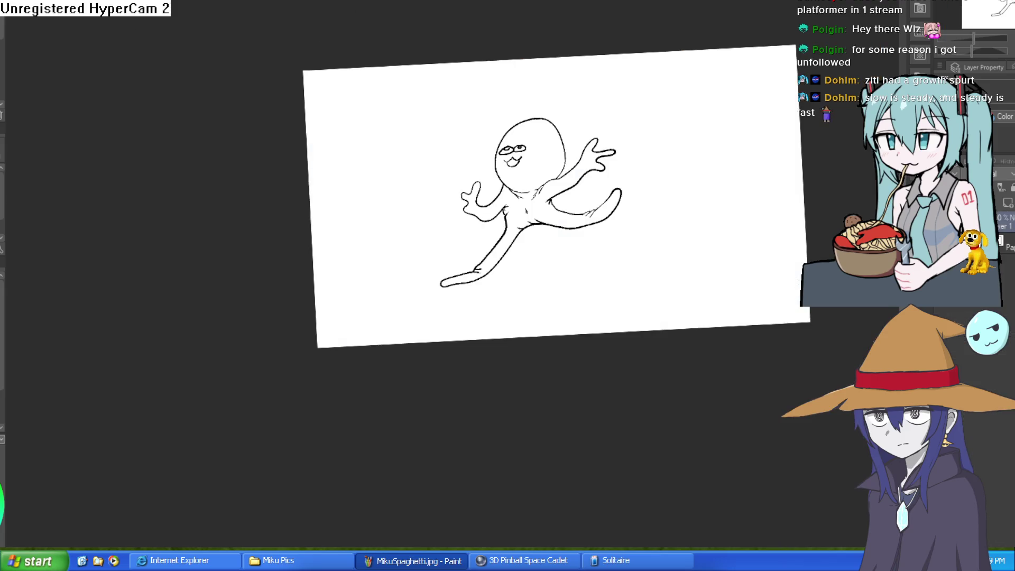
pyautogui.hotkey('ctrl', 'Tab')
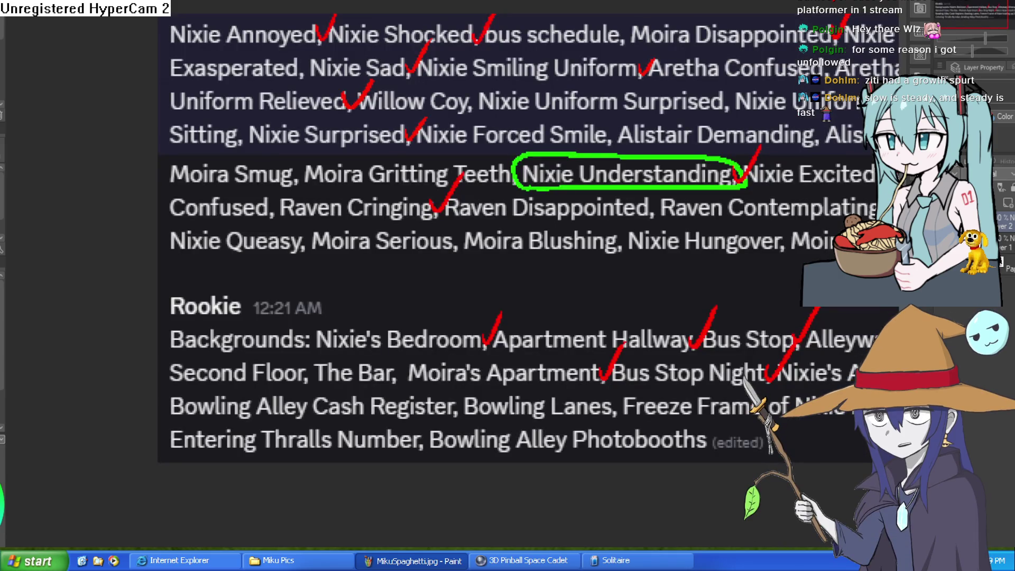